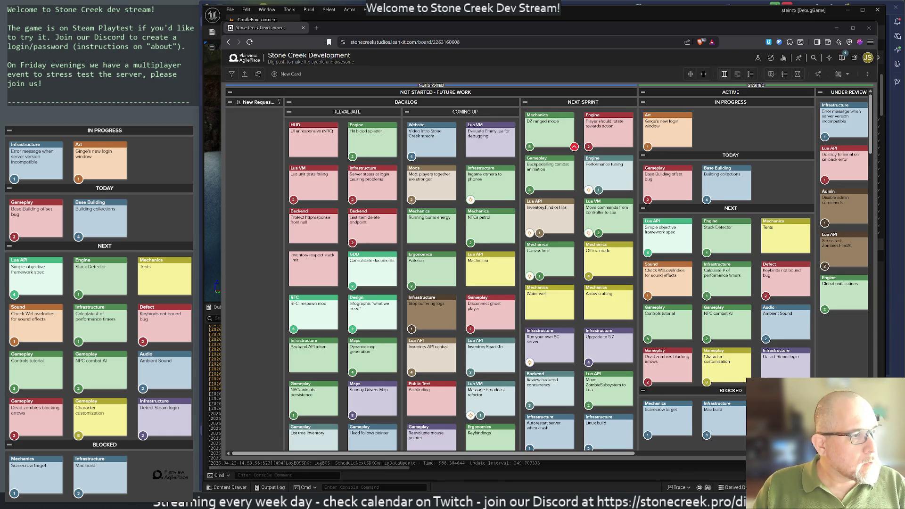
Log into the stonecreek server over SSH with 'ssh sc' and list the home-directory files
{"action": "left_click_drag", "start_coordinate": [627, 222], "coordinate": [503, 129]}
{"action": "type", "text": "ss"}
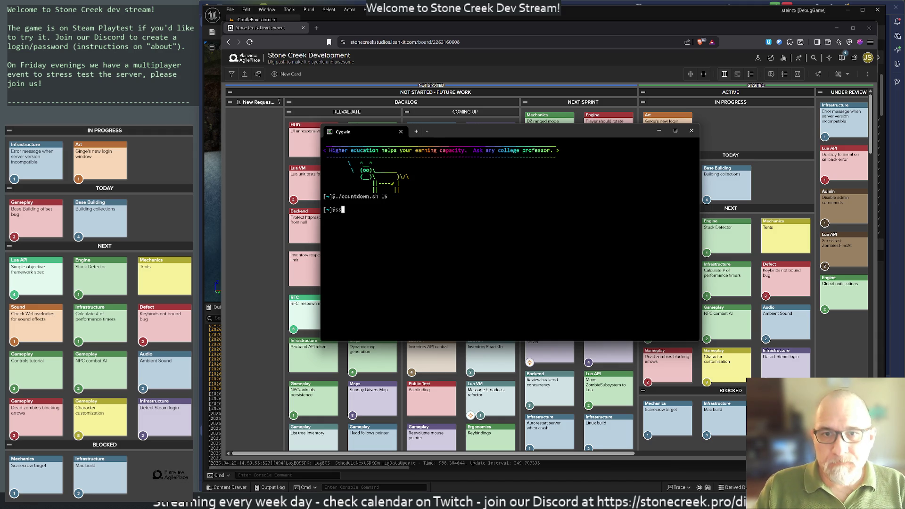
{"action": "type", "text": "h sc"}
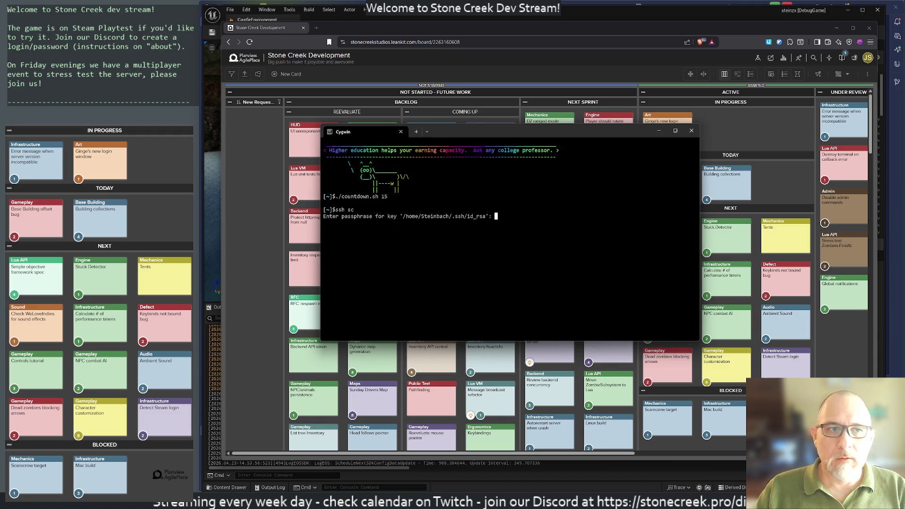
{"action": "key", "text": "Return"}
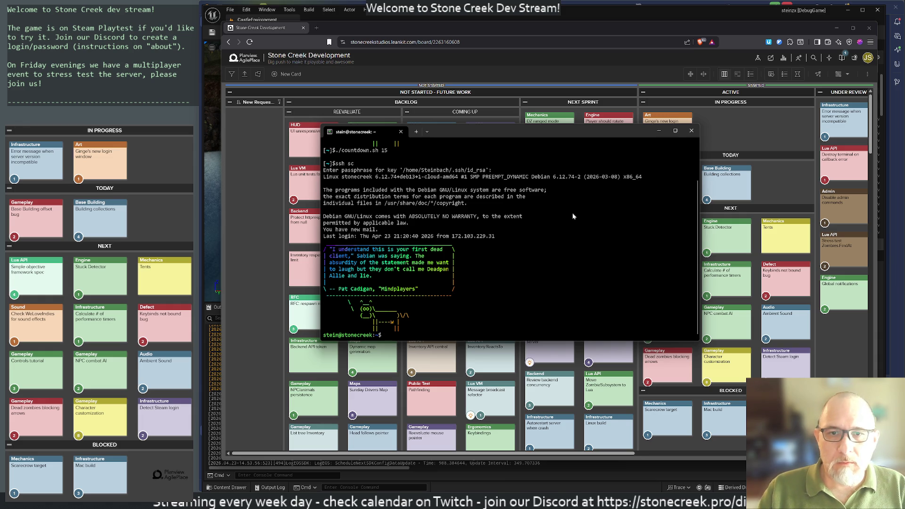
{"action": "type", "text": "ls"}
{"action": "key", "text": "Return"}
Delete the stonecreek.pro-ssl-bundle folder with rm -rf and list the home directory again
{"action": "key", "text": "Return"}
{"action": "key", "text": "Return"}
{"action": "key", "text": "Return"}
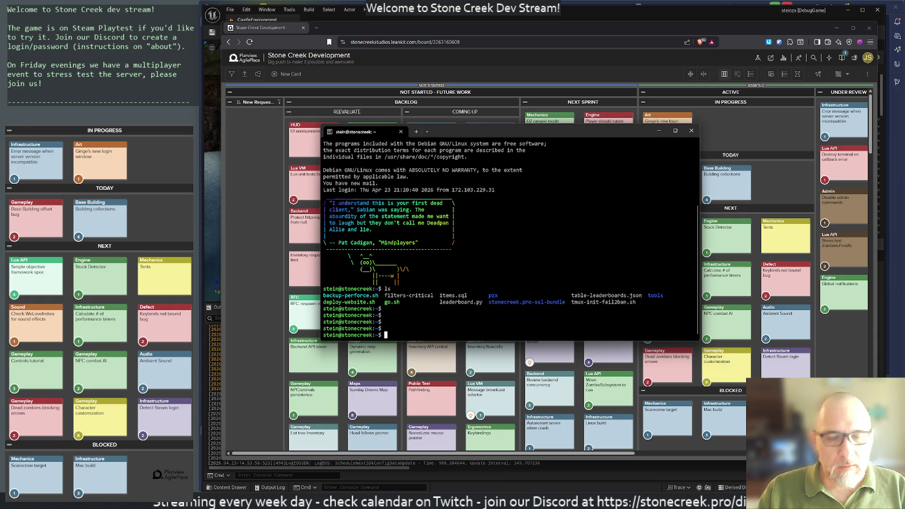
{"action": "type", "text": "rm -rf ston"}
{"action": "key", "text": "Tab"}
{"action": "key", "text": "Return"}
{"action": "type", "text": "ls"}
{"action": "key", "text": "Return"}
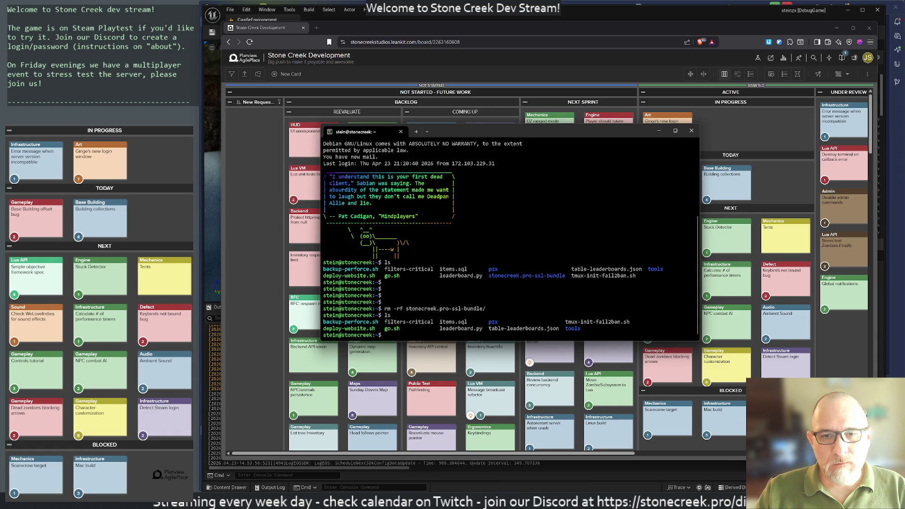
Print backup-perforce.sh with sudo cat, entering the admin password
{"action": "key", "text": "Tab"}
{"action": "key", "text": "Return"}
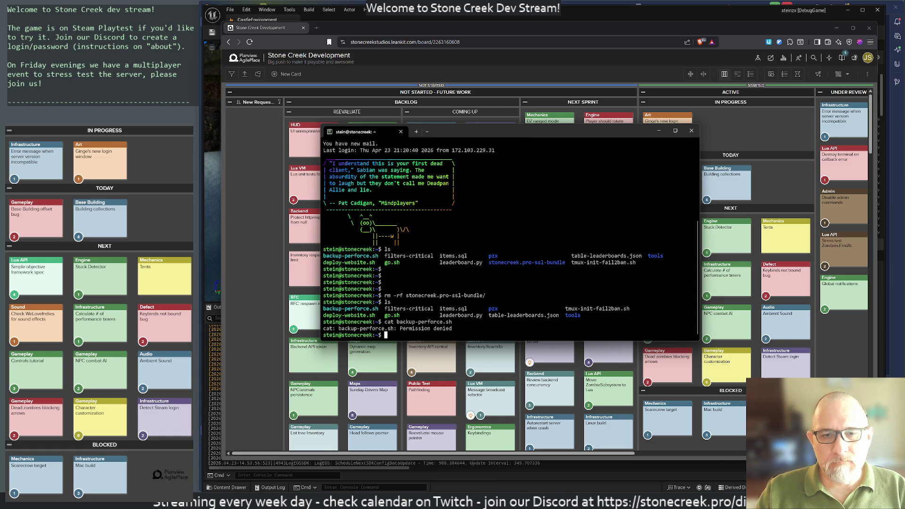
{"action": "type", "text": "sudo cat bac"}
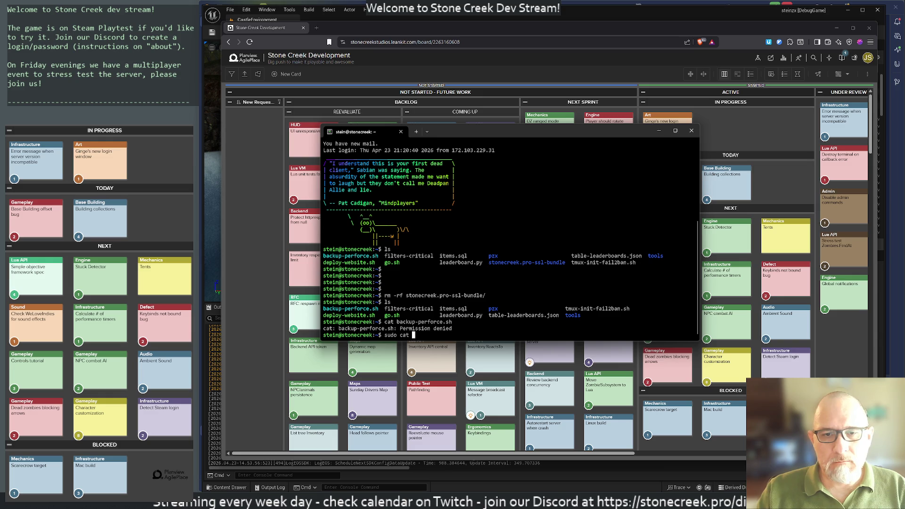
{"action": "key", "text": "Tab"}
{"action": "key", "text": "Return"}
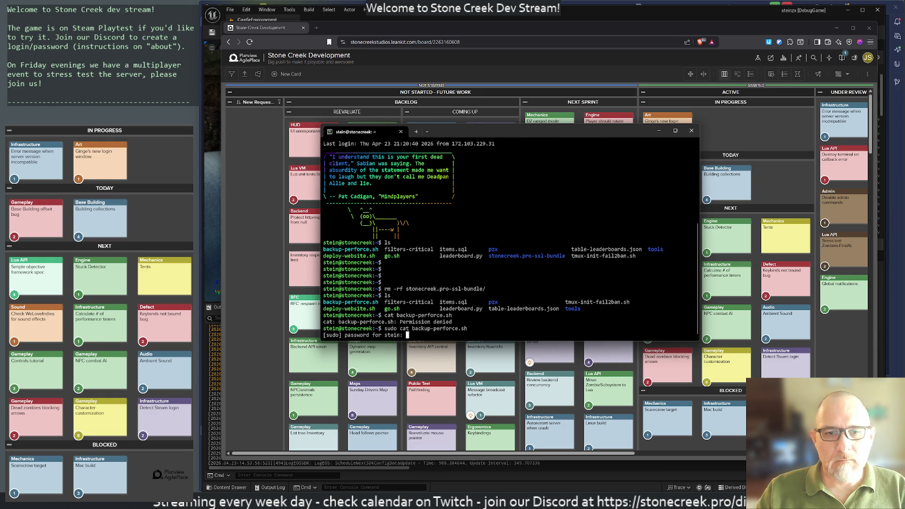
{"action": "key", "text": "Return"}
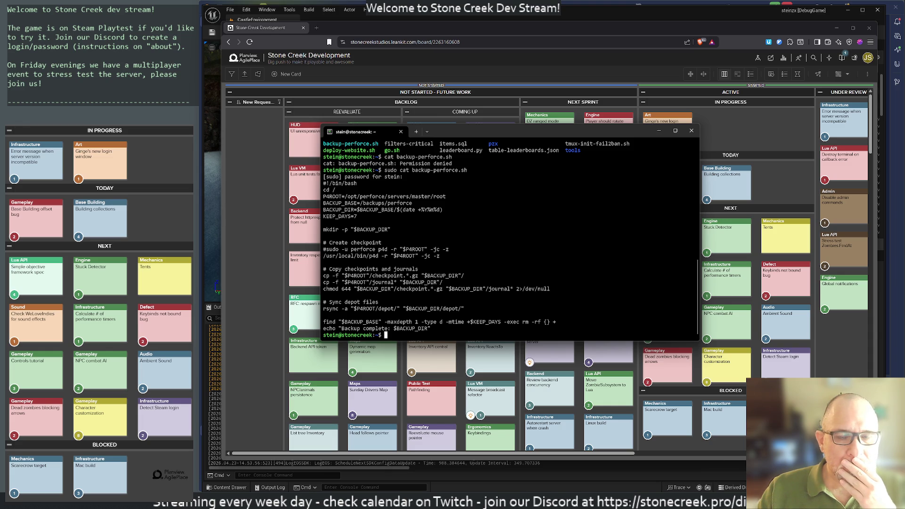
Move into /backups/perforce and list its dated backup directories
{"action": "type", "text": "cd "}
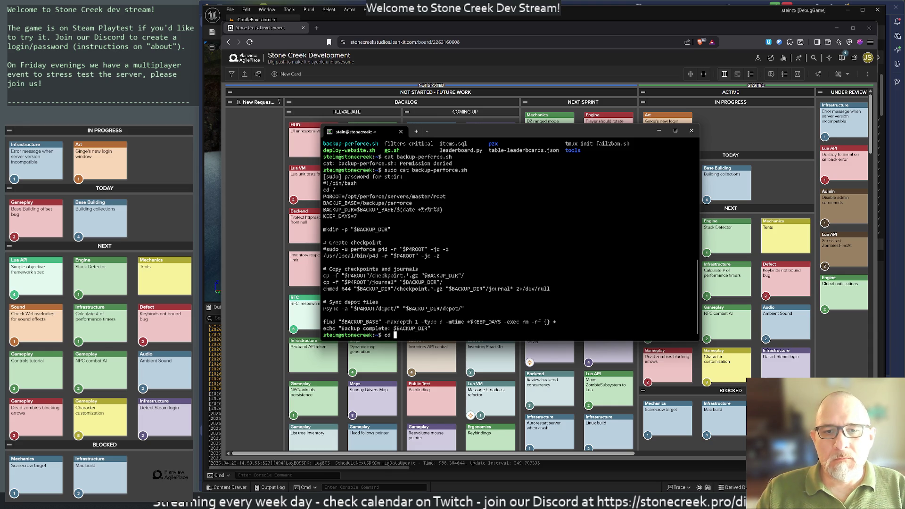
{"action": "type", "text": "/backups/"}
{"action": "key", "text": "Return"}
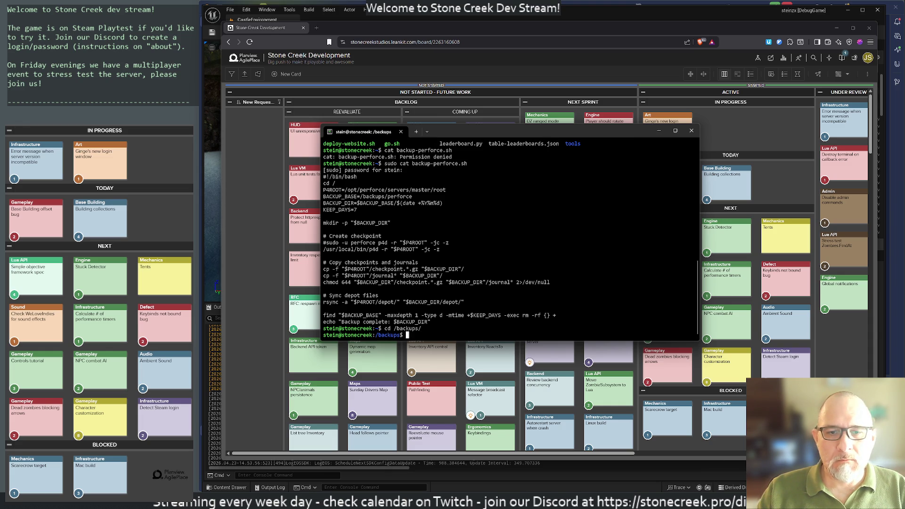
{"action": "type", "text": "ls"}
{"action": "key", "text": "Return"}
{"action": "type", "text": "cd perf"}
{"action": "key", "text": "Tab"}
{"action": "key", "text": "Return"}
{"action": "type", "text": "ls"}
{"action": "key", "text": "Return"}
Check disk usage of the backups with ncdu, then quit it
{"action": "type", "text": "ncdu"}
{"action": "key", "text": "Return"}
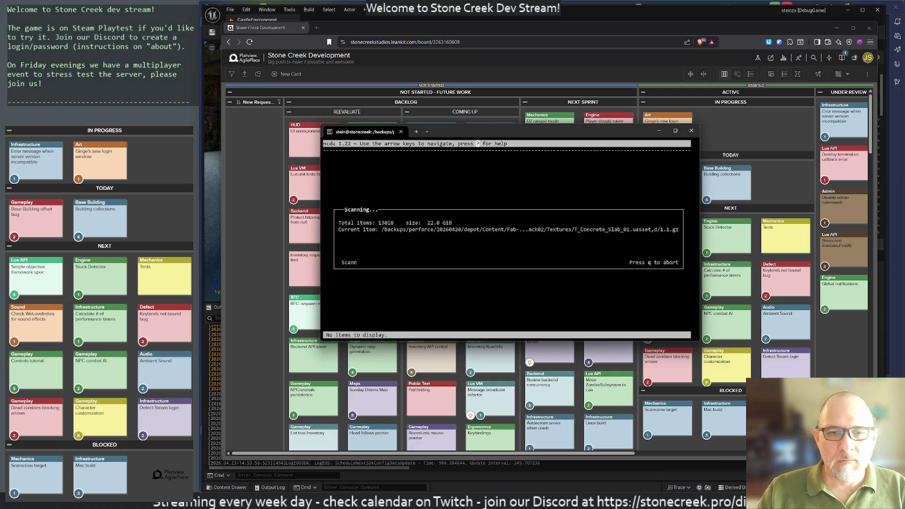
{"action": "key", "text": "Down"}
{"action": "key", "text": "Down"}
{"action": "key", "text": "Down"}
{"action": "key", "text": "q"}
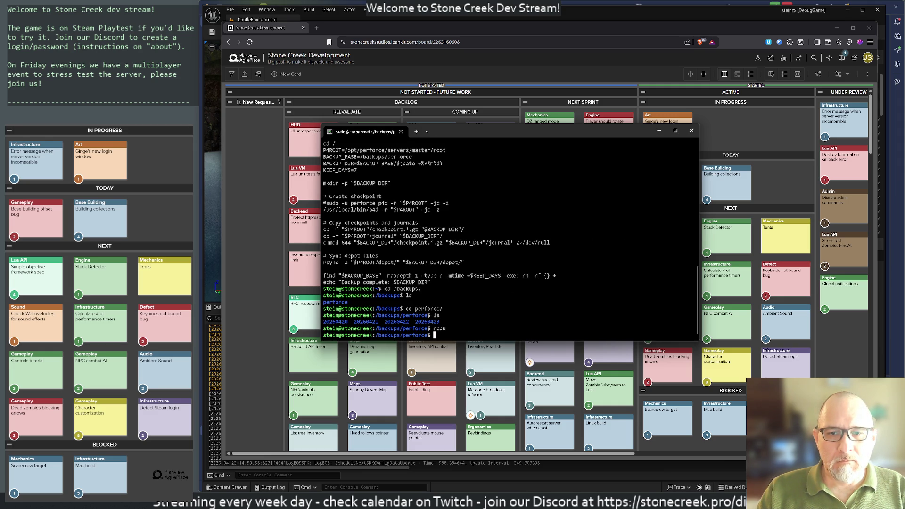
{"action": "key", "text": "Return"}
{"action": "key", "text": "Return"}
{"action": "key", "text": "Return"}
Cancel an rsync history search, list the backup folders with ls -al, and bring Claude forward
{"action": "key", "text": "ctrl+r"}
{"action": "type", "text": "rsyn"}
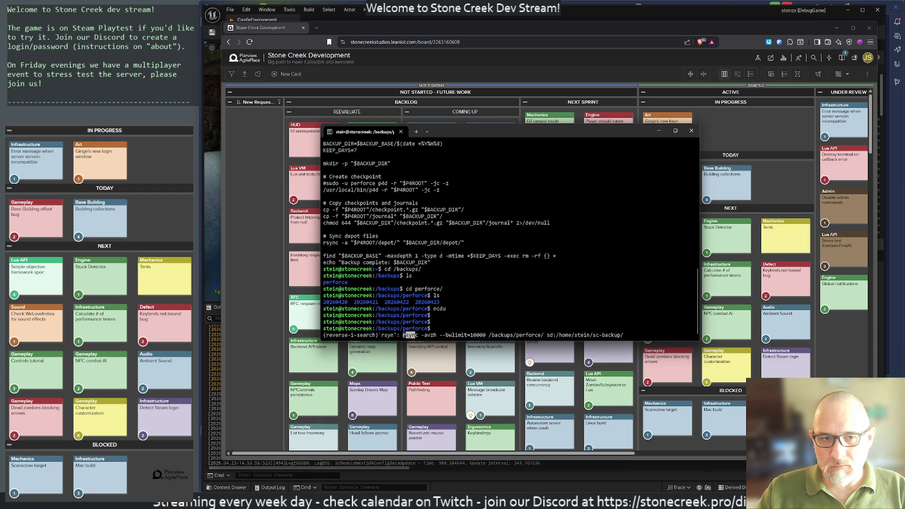
{"action": "key", "text": "ctrl+c"}
{"action": "key", "text": "ctrl+c"}
{"action": "key", "text": "ctrl+c"}
{"action": "type", "text": "ls -al"}
{"action": "key", "text": "Return"}
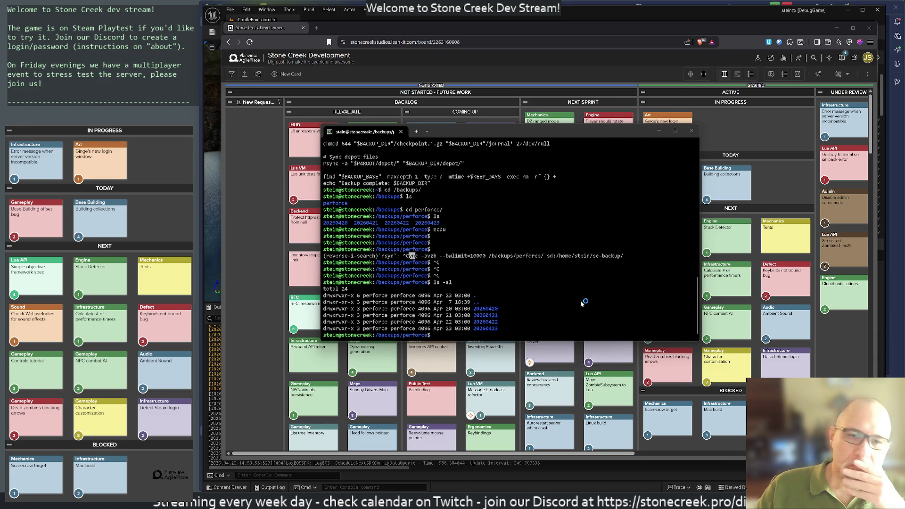
{"action": "key", "text": "alt+Tab"}
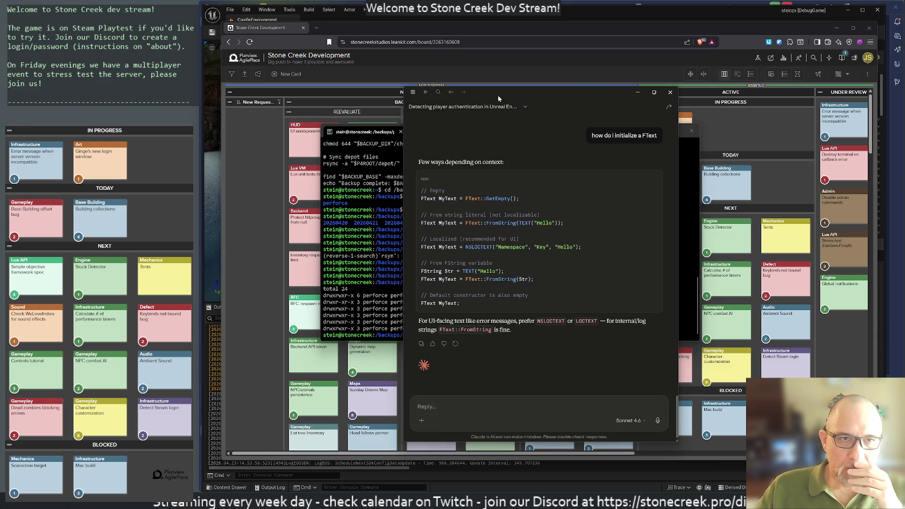
In a new Claude chat, ask how to remove YYYYMMDD folders under /backups/perforce older than 2 days
{"action": "left_click", "coordinate": [414, 92]}
{"action": "left_click", "coordinate": [424, 123]}
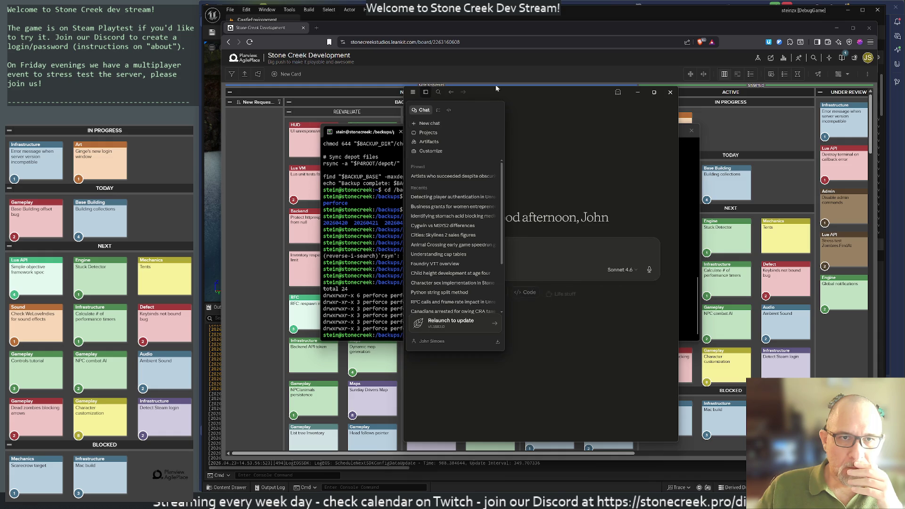
{"action": "left_click_drag", "start_coordinate": [539, 92], "coordinate": [689, 48]}
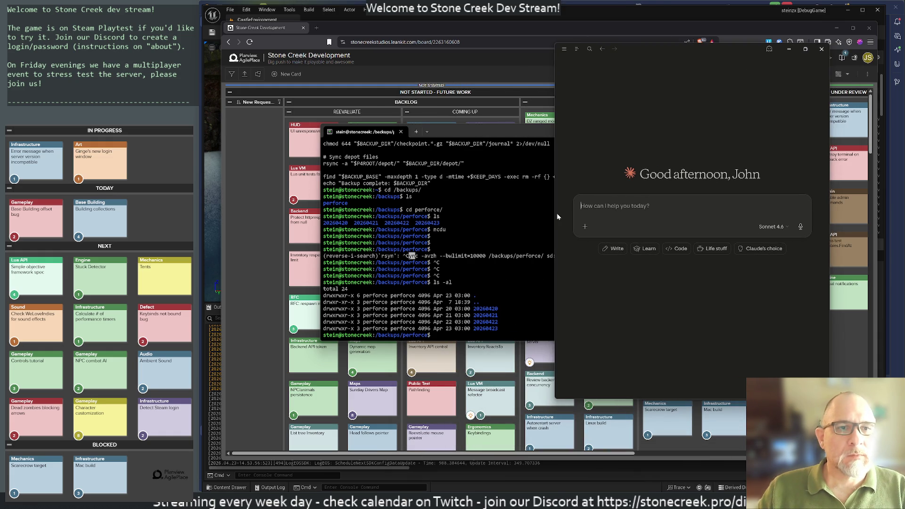
{"action": "type", "text": "in my server, i have a daily backup that creates directories n"}
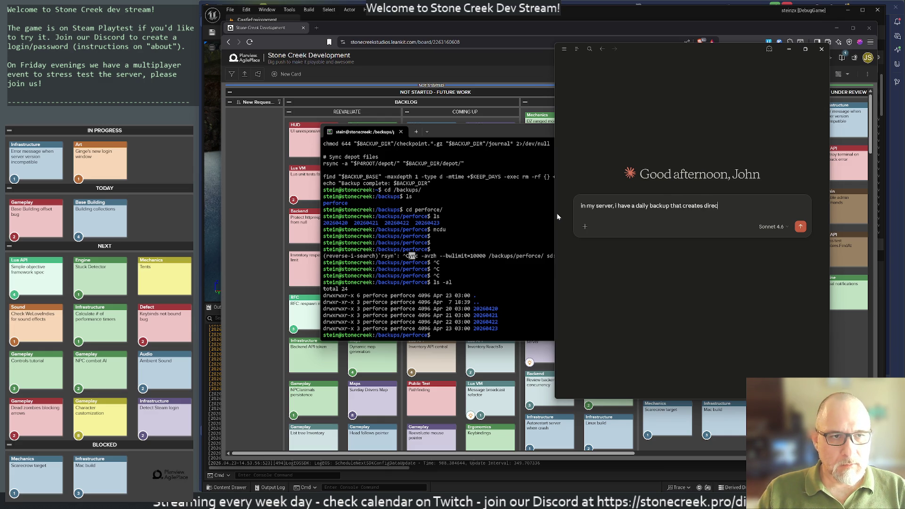
{"action": "type", "text": "amed YYYYMMDD"}
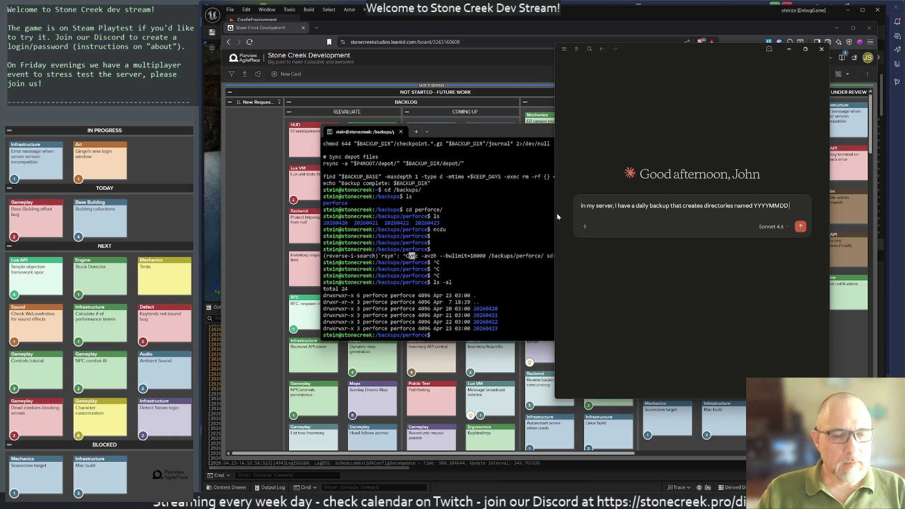
{"action": "type", "text": " unddre"}
{"action": "key", "text": "BackSpace"}
{"action": "key", "text": "BackSpace"}
{"action": "key", "text": "BackSpace"}
{"action": "type", "text": "der /backups/perforce."}
{"action": "key", "text": "shift+Return"}
{"action": "key", "text": "shift+Return"}
{"action": "type", "text": "How do I"}
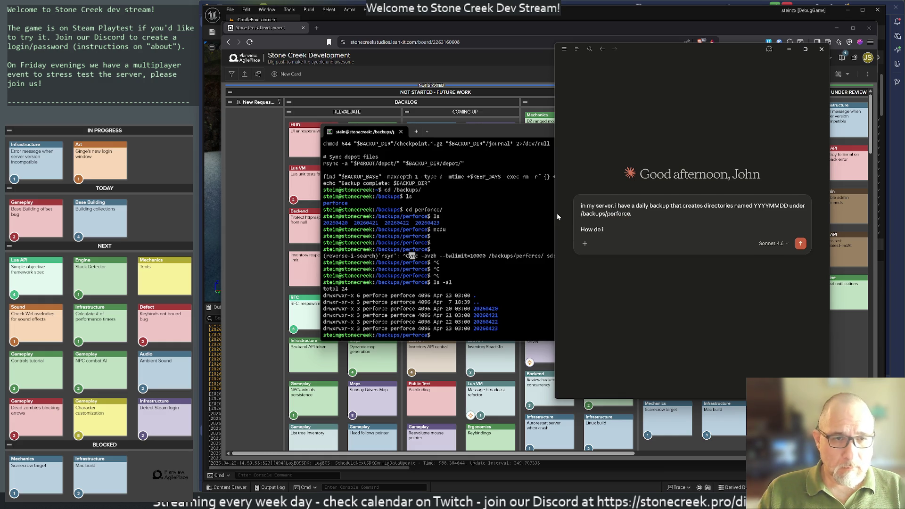
{"action": "type", "text": " remove"}
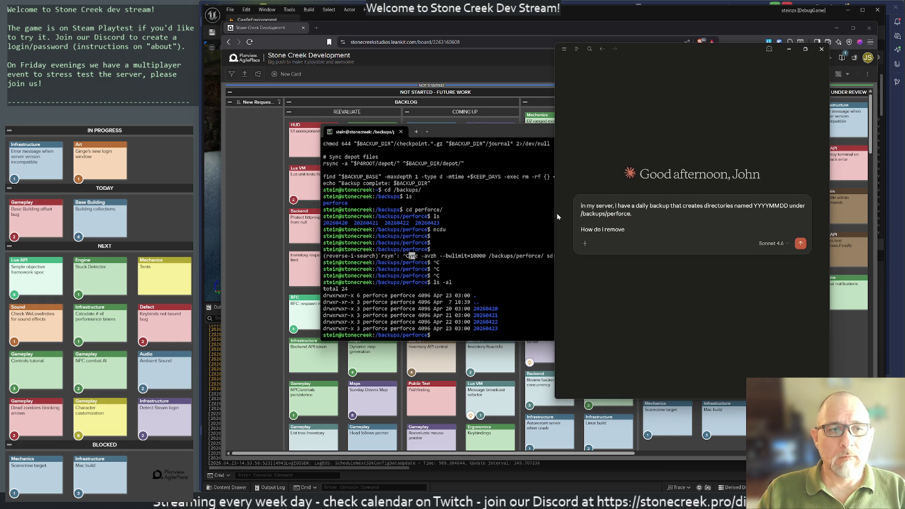
{"action": "type", "text": " the ones"}
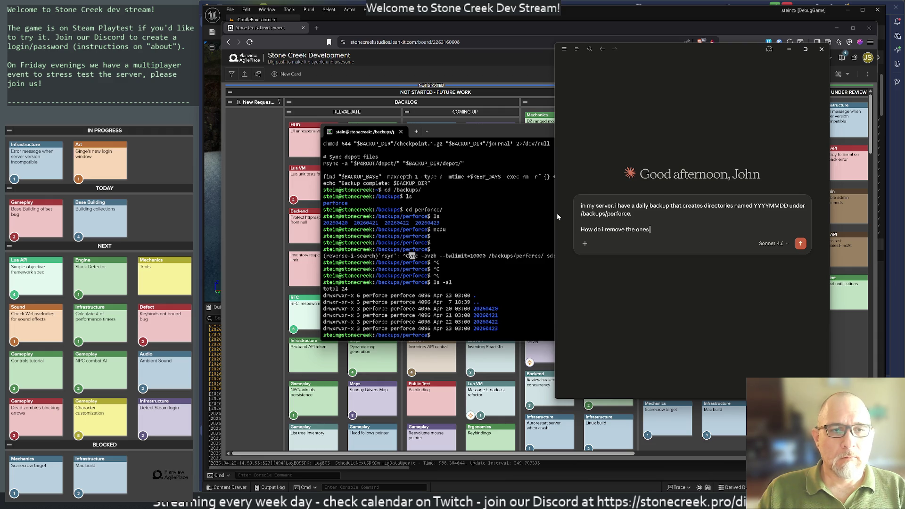
{"action": "type", "text": " older than 2 days?"}
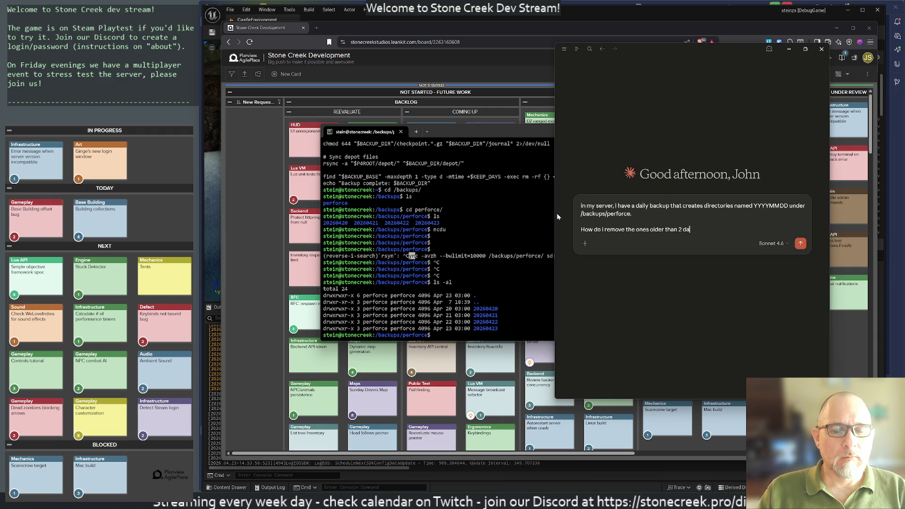
{"action": "key", "text": "Return"}
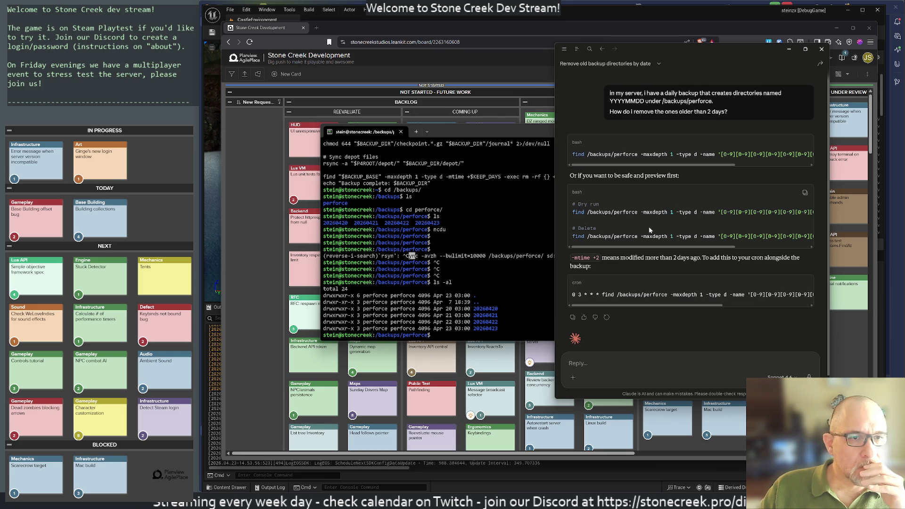
Run Claude's dry-run find command in the terminal, which lists only /backups/perforce/20260420
{"action": "scroll", "coordinate": [688, 214], "scroll_direction": "right", "scroll_amount": 5}
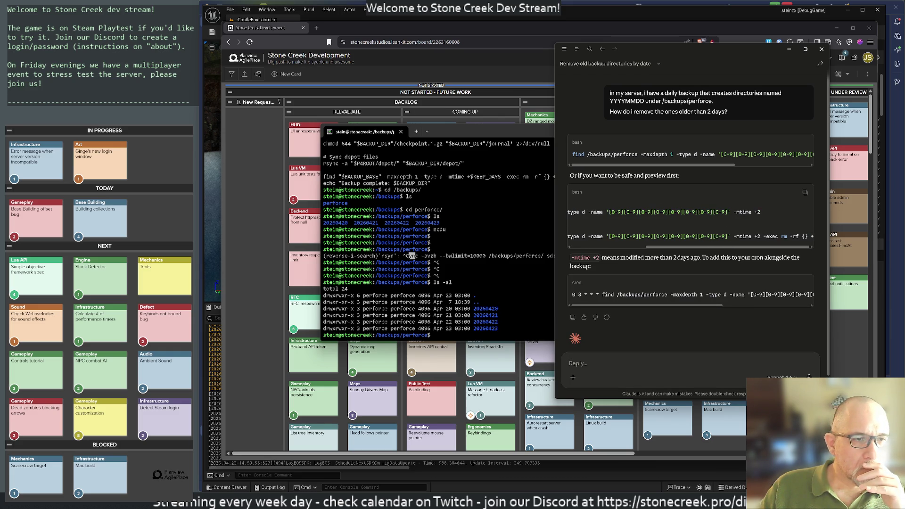
{"action": "scroll", "coordinate": [628, 211], "scroll_direction": "left", "scroll_amount": 5}
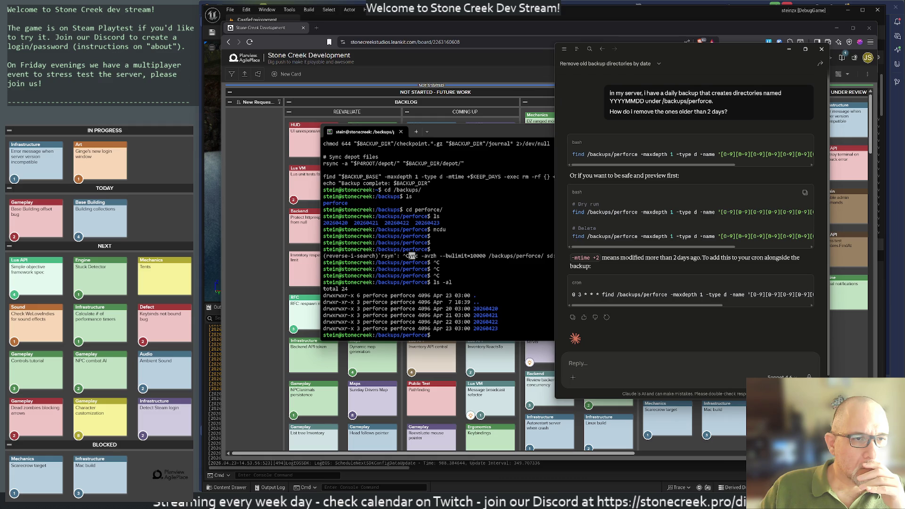
{"action": "triple_click", "coordinate": [656, 212]}
{"action": "left_click", "coordinate": [680, 222]}
{"action": "left_click", "coordinate": [547, 333]}
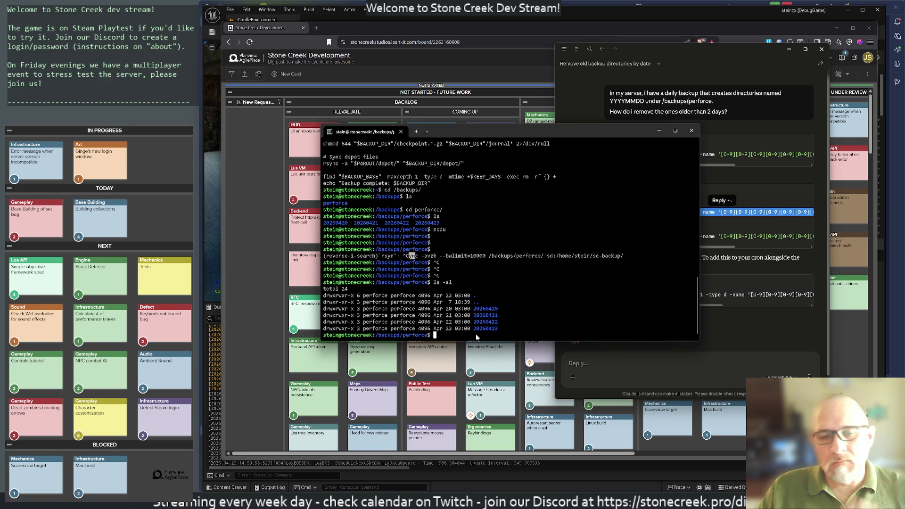
{"action": "key", "text": "ctrl+v"}
{"action": "key", "text": "Return"}
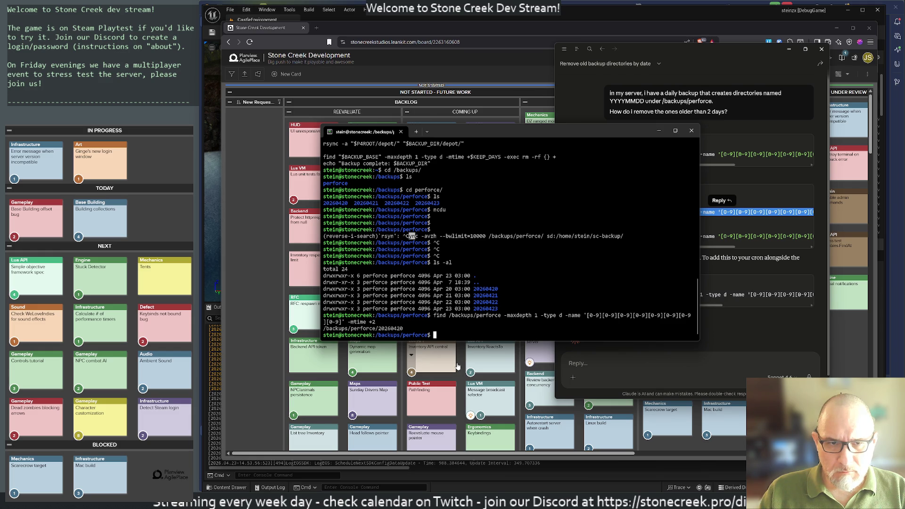
Return to the home directory and begin the vim sync-and-rotate-backups.sh command
{"action": "key", "text": "Return"}
{"action": "key", "text": "Return"}
{"action": "key", "text": "Return"}
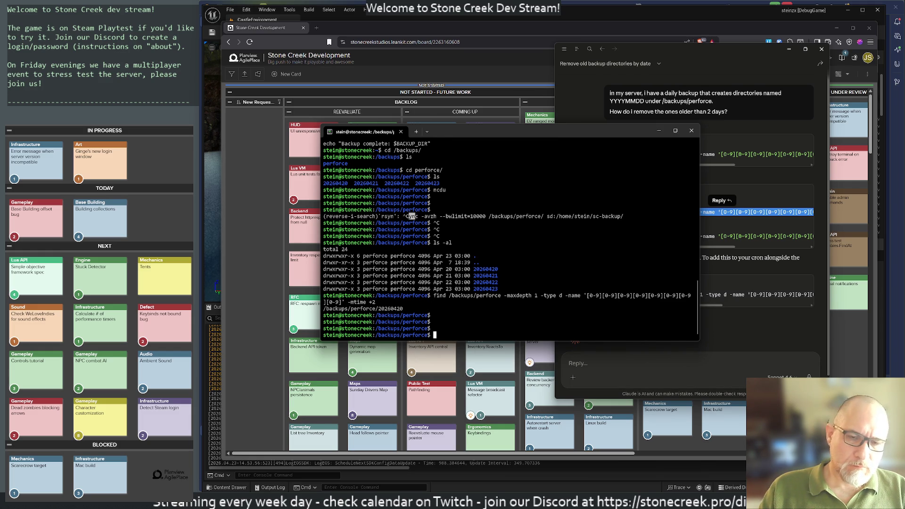
{"action": "type", "text": "cd"}
{"action": "key", "text": "Return"}
{"action": "type", "text": "vim "}
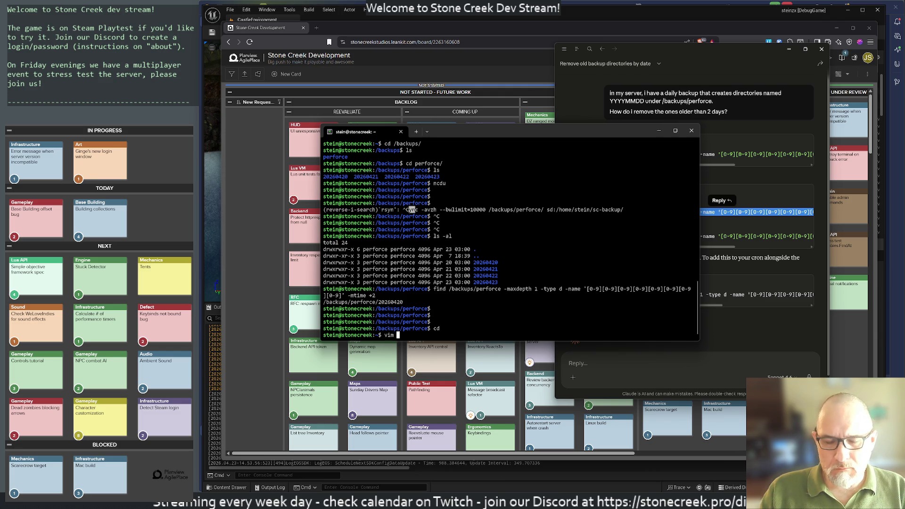
{"action": "type", "text": "sync"}
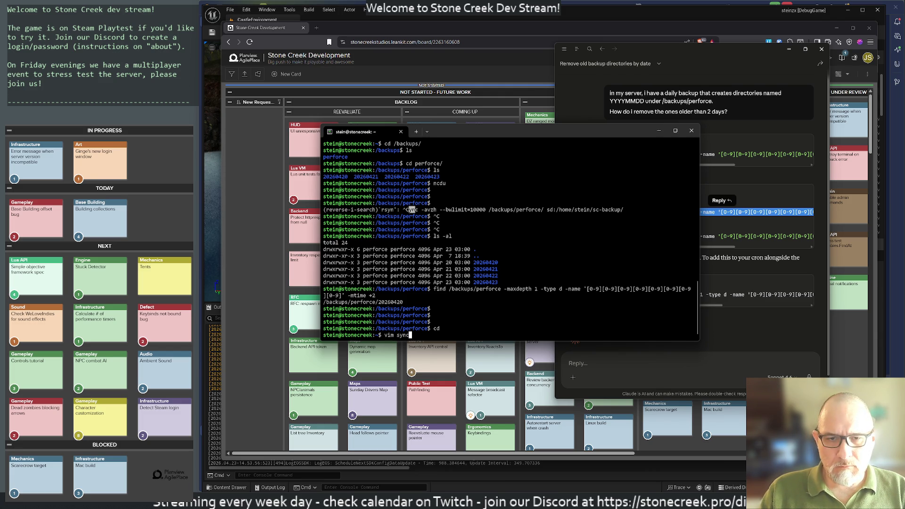
{"action": "type", "text": "-an"}
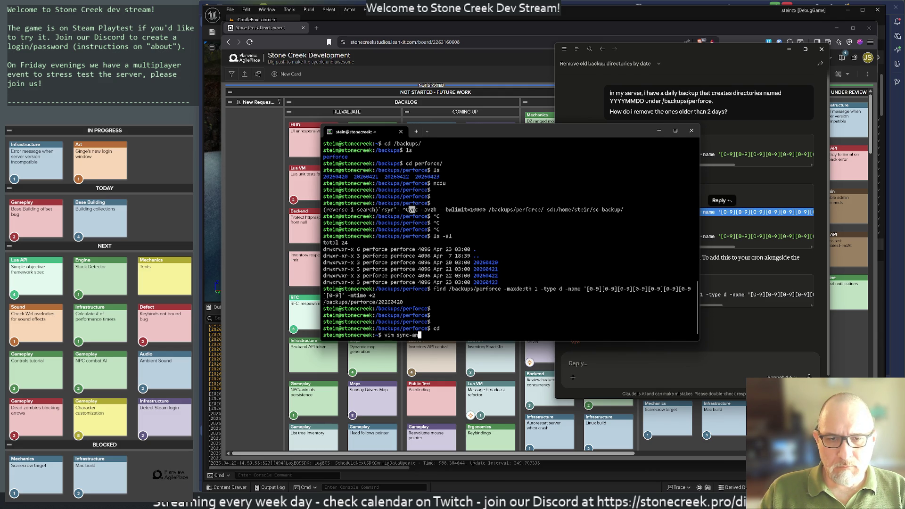
{"action": "type", "text": "d-"}
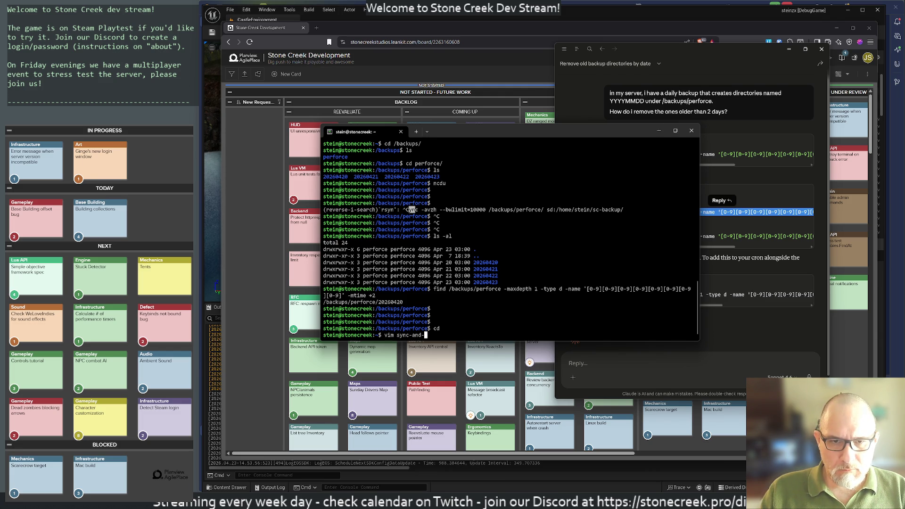
{"action": "type", "text": "rotate-ba"}
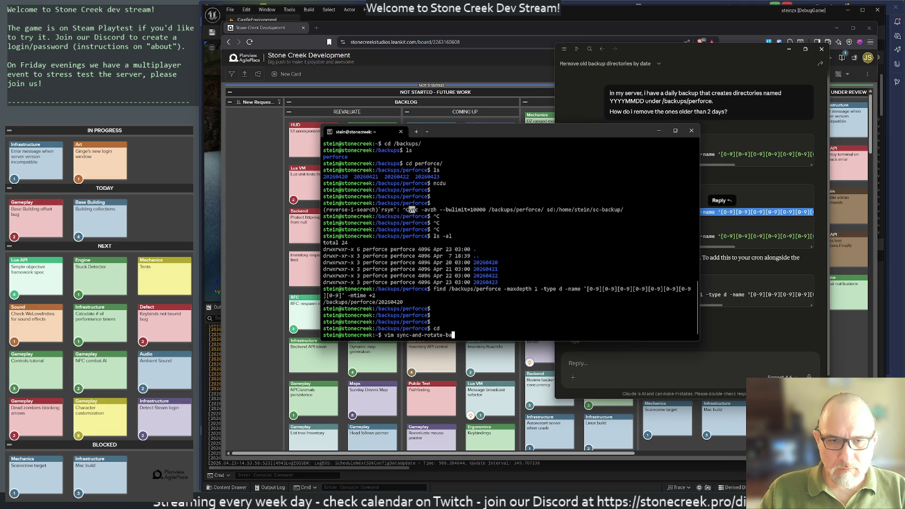
{"action": "type", "text": "ckups.sh"}
Open sync-and-rotate-backups.sh in vim and paste in Claude's find commands, including the delete version
{"action": "key", "text": "Return"}
{"action": "key", "text": "ctrl+shift+v"}
{"action": "key", "text": "Return"}
{"action": "key", "text": "Return"}
{"action": "key", "text": "alt+Tab"}
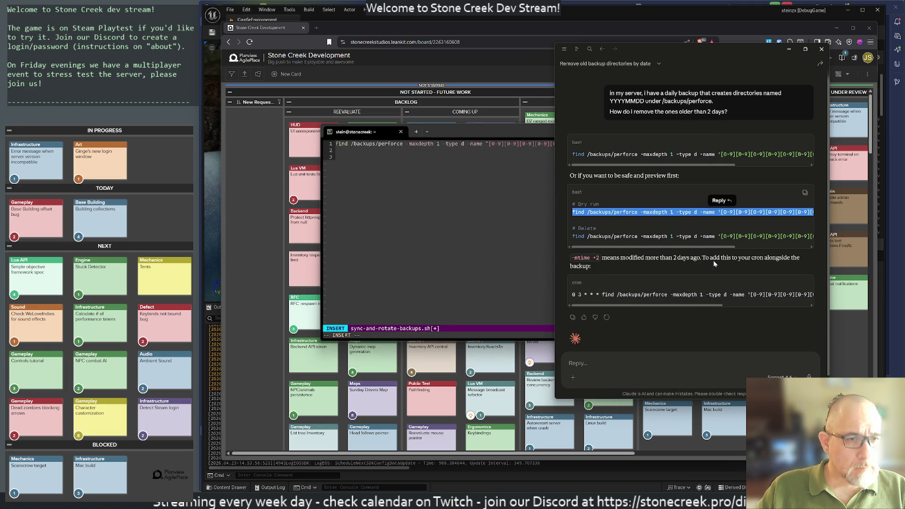
{"action": "triple_click", "coordinate": [722, 236]}
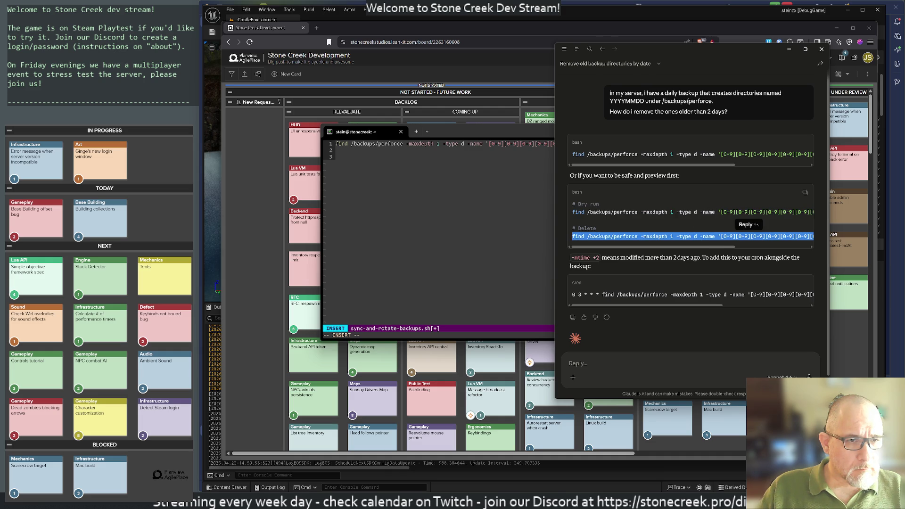
{"action": "key", "text": "alt+Tab"}
{"action": "type", "text": "i"}
{"action": "key", "text": "ctrl+shift+v"}
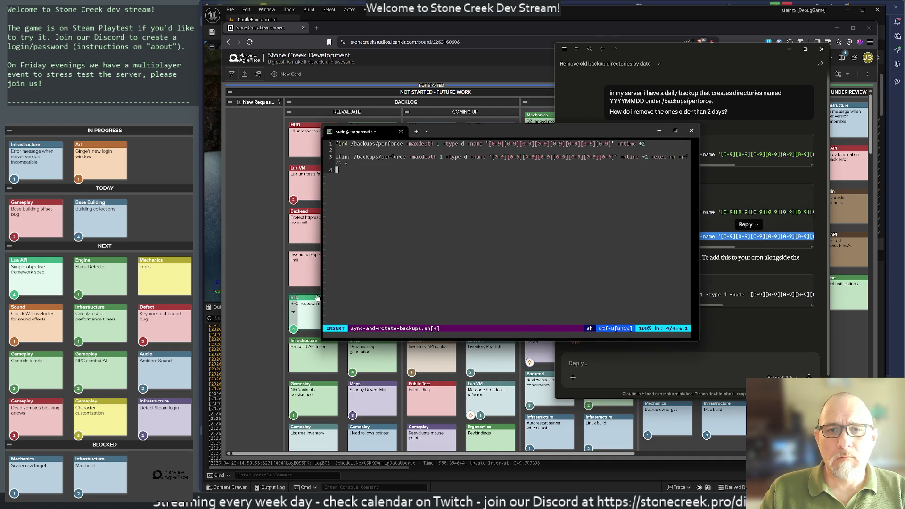
Remove the stray character, the dry-run find line and the empty first line from the script
{"action": "key", "text": "Escape"}
{"action": "key", "text": "x"}
{"action": "key", "text": "k"}
{"action": "key", "text": "k"}
{"action": "key", "text": "d"}
{"action": "key", "text": "d"}
{"action": "key", "text": "k"}
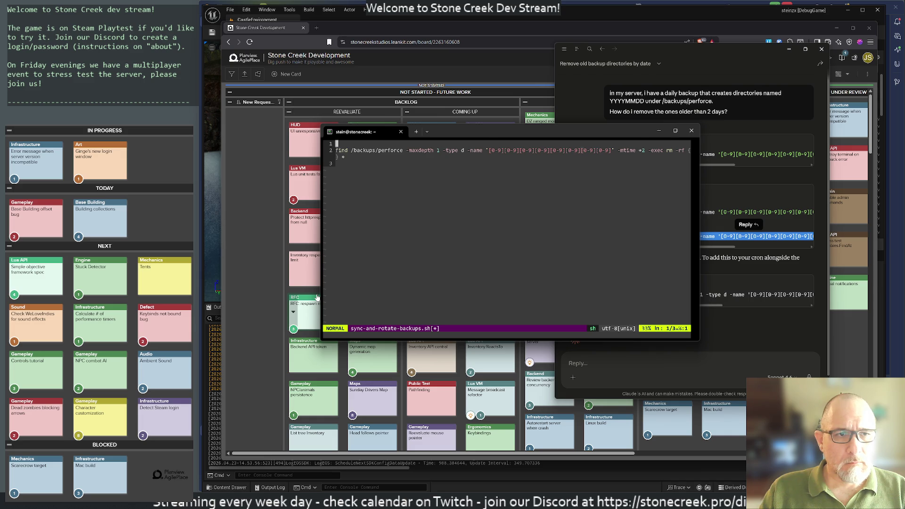
{"action": "key", "text": "d"}
{"action": "key", "text": "d"}
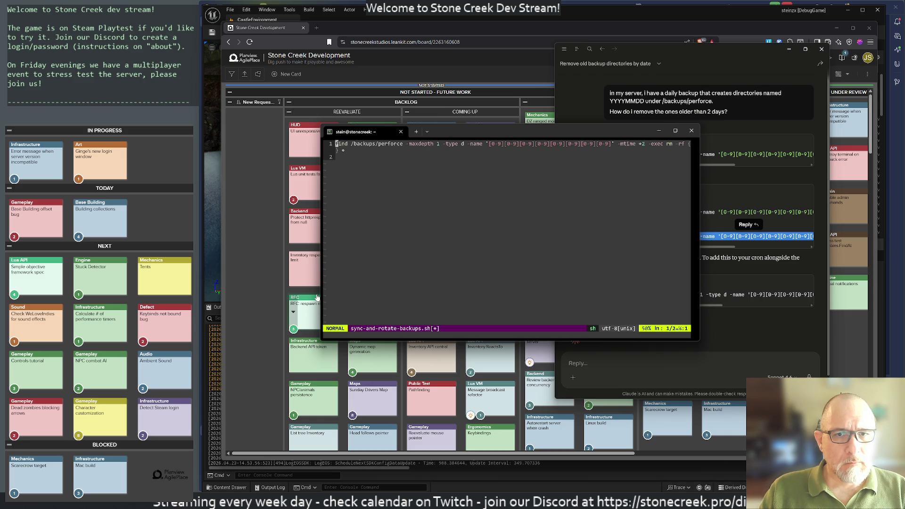
{"action": "key", "text": "i"}
{"action": "key", "text": "Return"}
{"action": "key", "text": "Escape"}
Save the script and exit vim with :wq
{"action": "key", "text": "alt+Tab"}
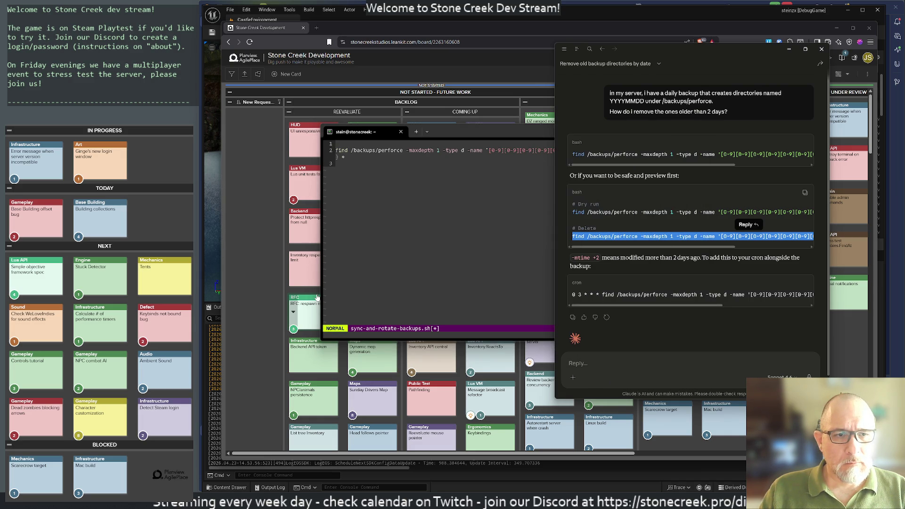
{"action": "key", "text": "alt+Tab"}
{"action": "type", "text": ":wq"}
{"action": "key", "text": "Return"}
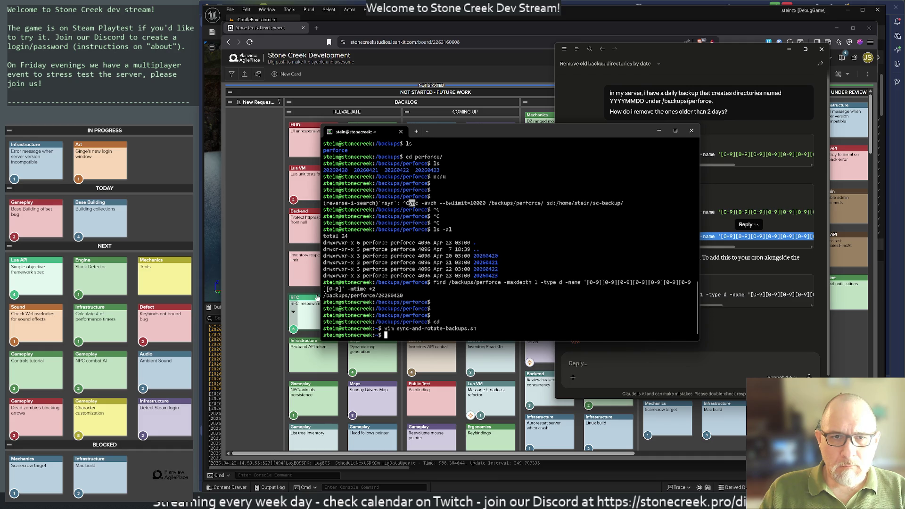
Find the earlier rsync backup command via Ctrl+R history search and copy it
{"action": "key", "text": "ctrl+r"}
{"action": "type", "text": "rsyn"}
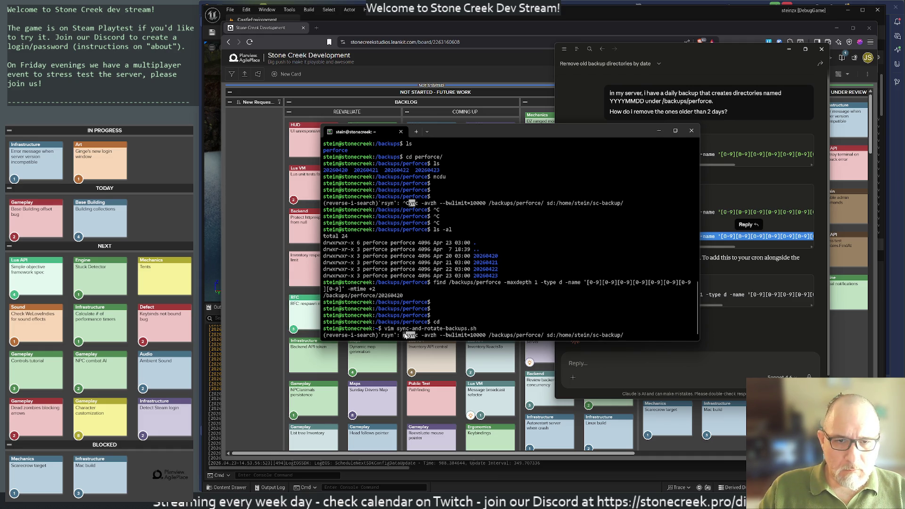
{"action": "left_click_drag", "start_coordinate": [403, 337], "coordinate": [600, 343]}
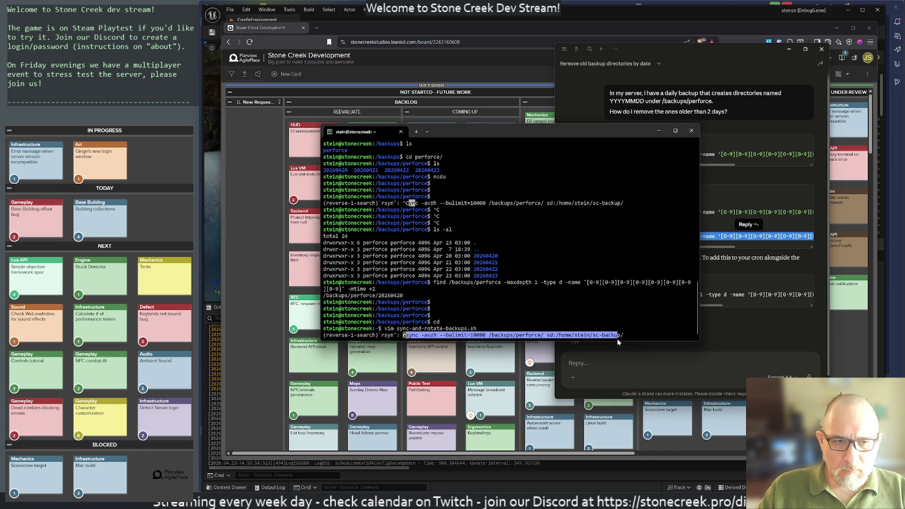
{"action": "key", "text": "ctrl+c"}
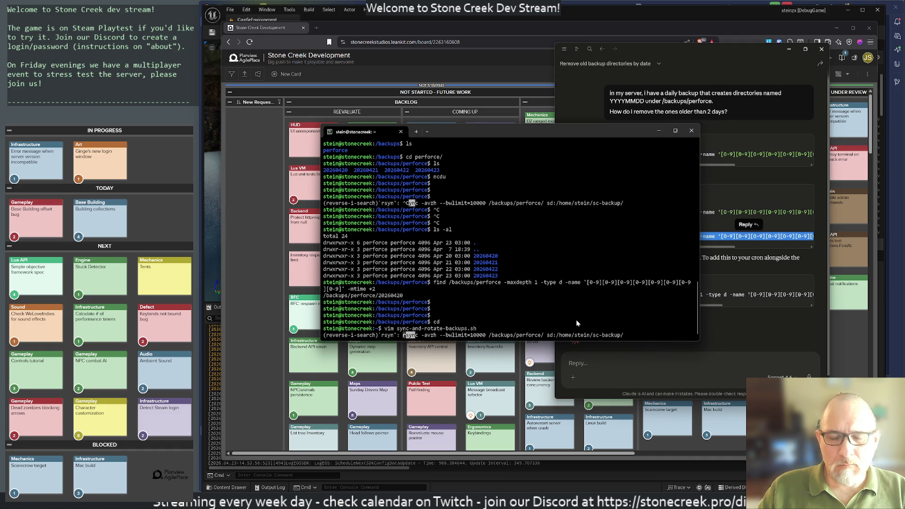
{"action": "key", "text": "ctrl+c"}
Reopen sync-and-rotate-backups.sh, paste the rsync command as line 1, and save with :wq
{"action": "key", "text": "ctrl+r"}
{"action": "type", "text": "vim"}
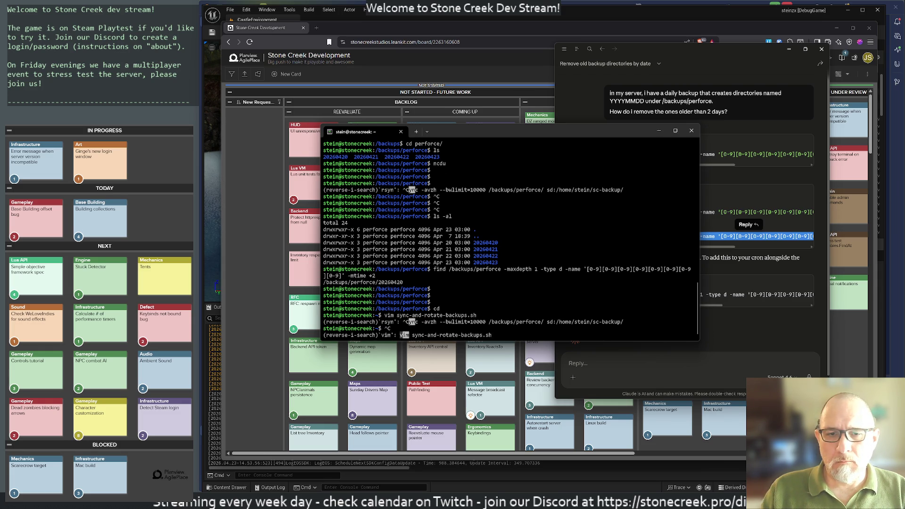
{"action": "key", "text": "Return"}
{"action": "key", "text": "i"}
{"action": "key", "text": "ctrl+shift+v"}
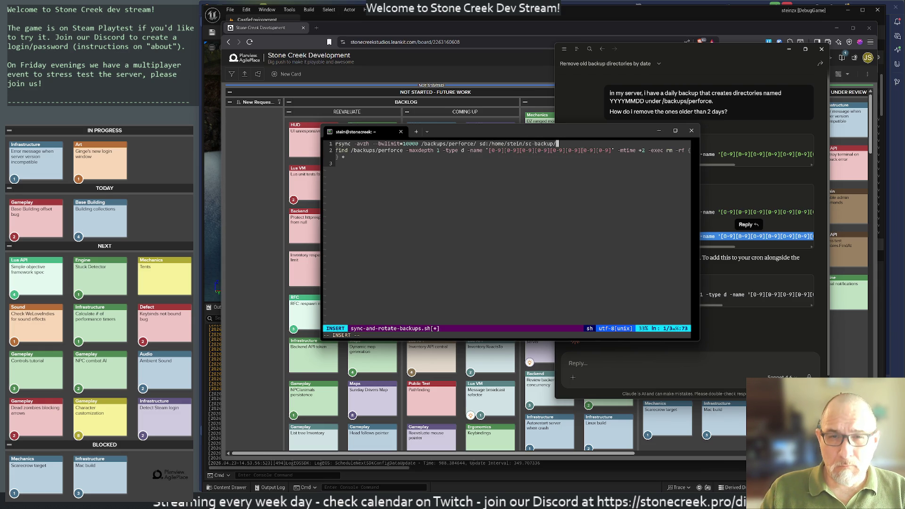
{"action": "key", "text": "Escape"}
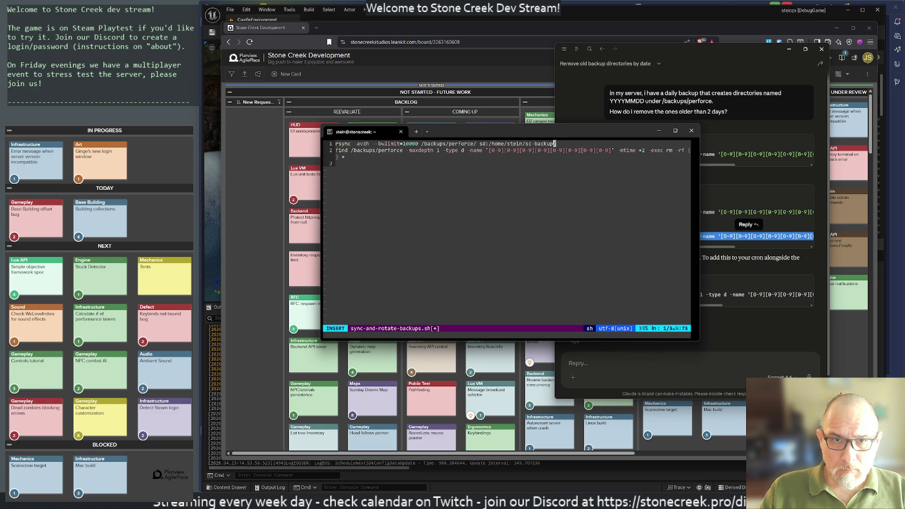
{"action": "type", "text": ":wq"}
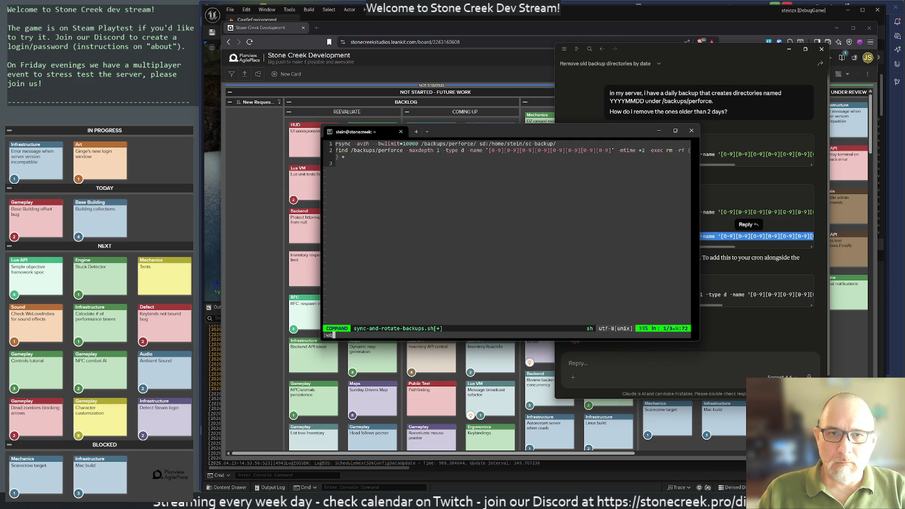
{"action": "key", "text": "Return"}
Make sync-and-rotate-backups.sh executable with chmod +x
{"action": "type", "text": "chmod +x "}
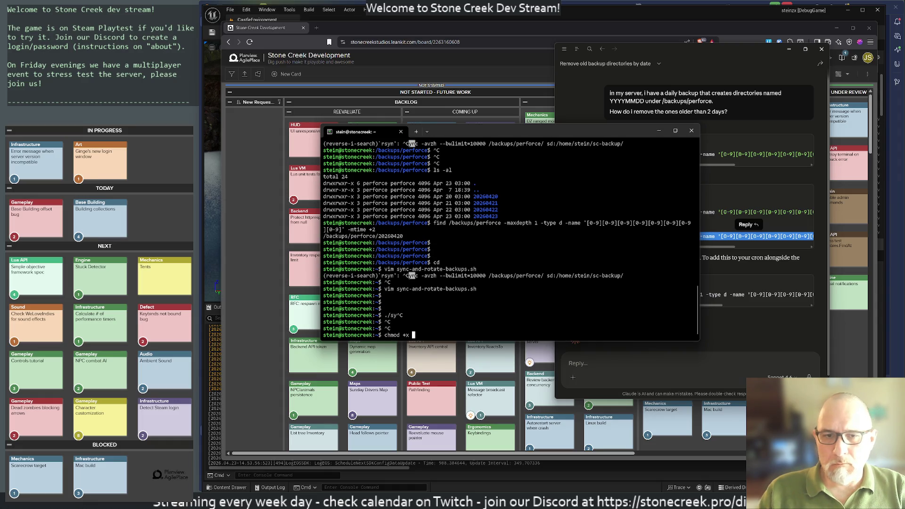
{"action": "type", "text": "syn"}
{"action": "key", "text": "Tab"}
{"action": "key", "text": "Return"}
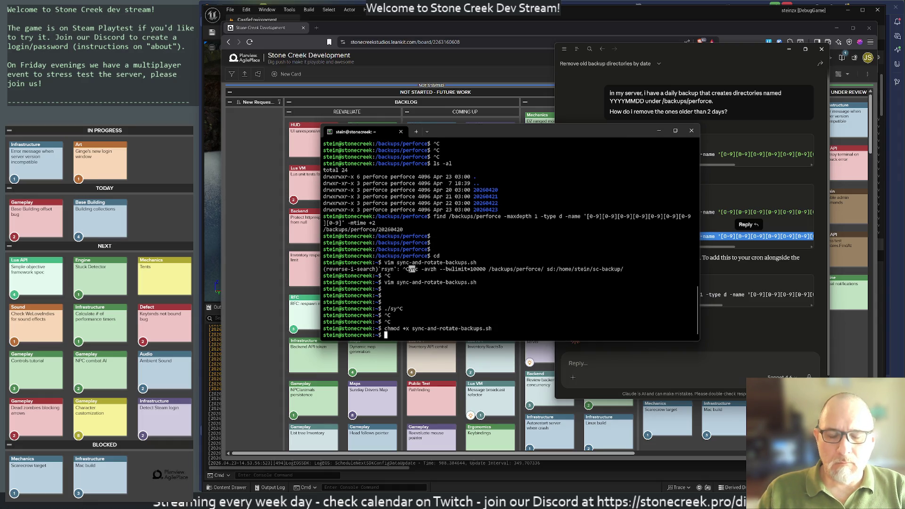
Review the cron entries with crontab -e and quit without changes
{"action": "type", "text": "crontab -e"}
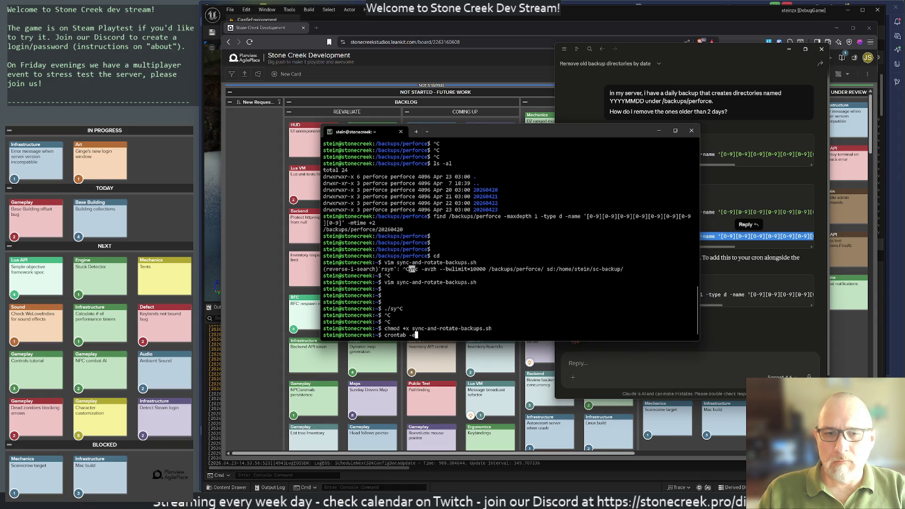
{"action": "key", "text": "Return"}
{"action": "key", "text": "j"}
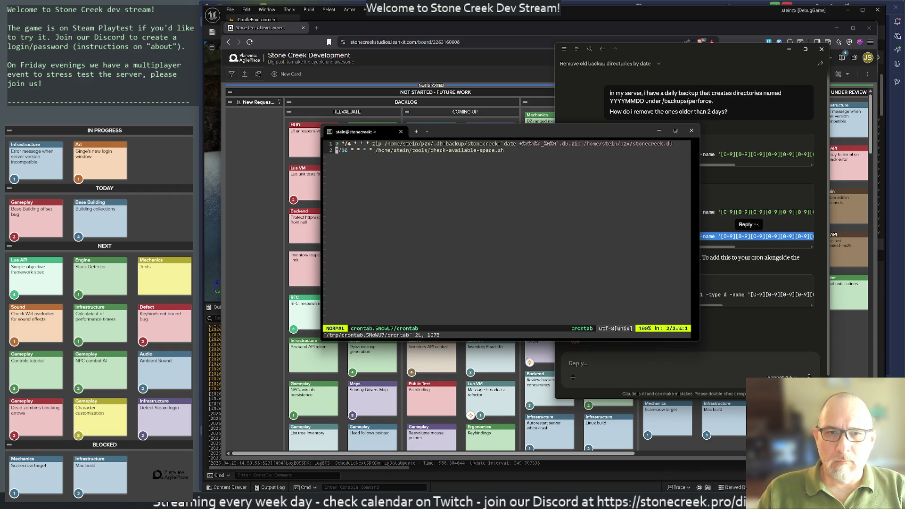
{"action": "type", "text": ":q"}
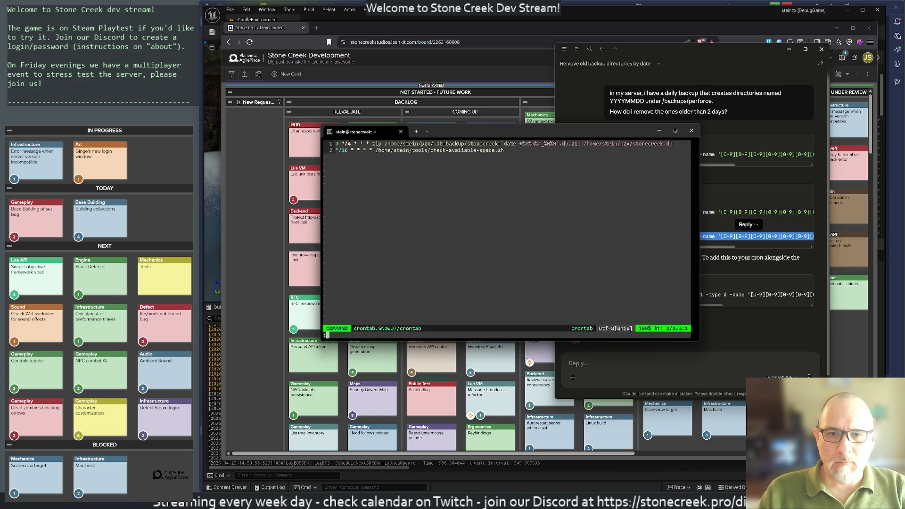
{"action": "key", "text": "Return"}
Run ./sync-and-rotate-backups.sh and search Windows for 'ter' to find Terminal
{"action": "type", "text": "./sy"}
{"action": "key", "text": "Tab"}
{"action": "key", "text": "Return"}
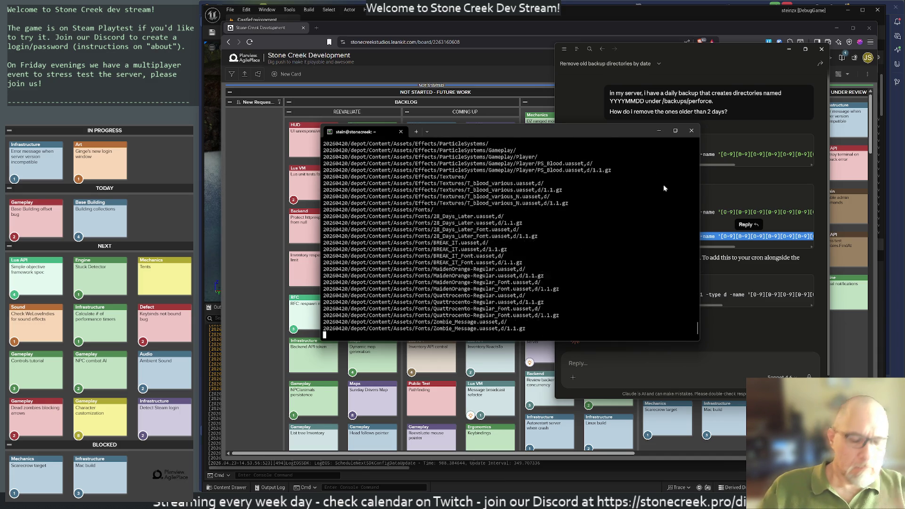
{"action": "key", "text": "super"}
{"action": "type", "text": "ter"}
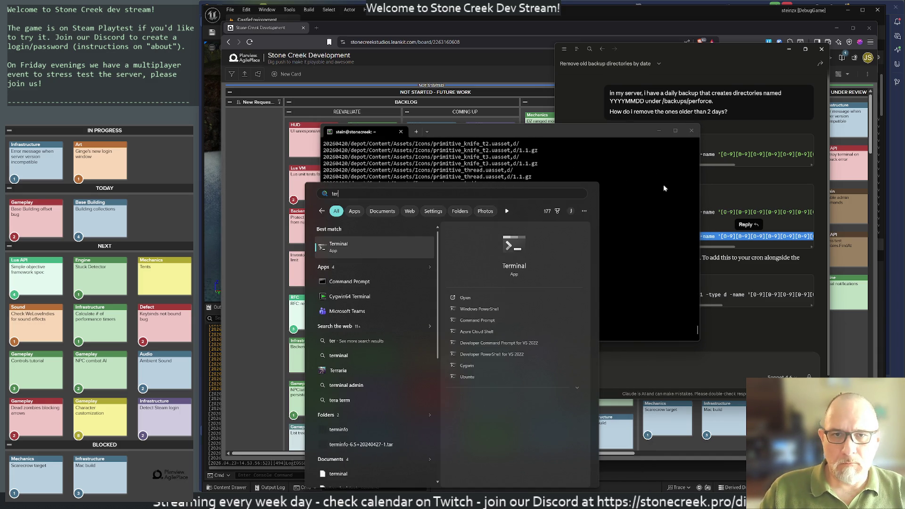
In a new Terminal tab, log into the sc server, list files, then exit
{"action": "left_click", "coordinate": [415, 133]}
{"action": "type", "text": "ter"}
{"action": "key", "text": "BackSpace"}
{"action": "type", "text": "ssh sc"}
{"action": "key", "text": "Return"}
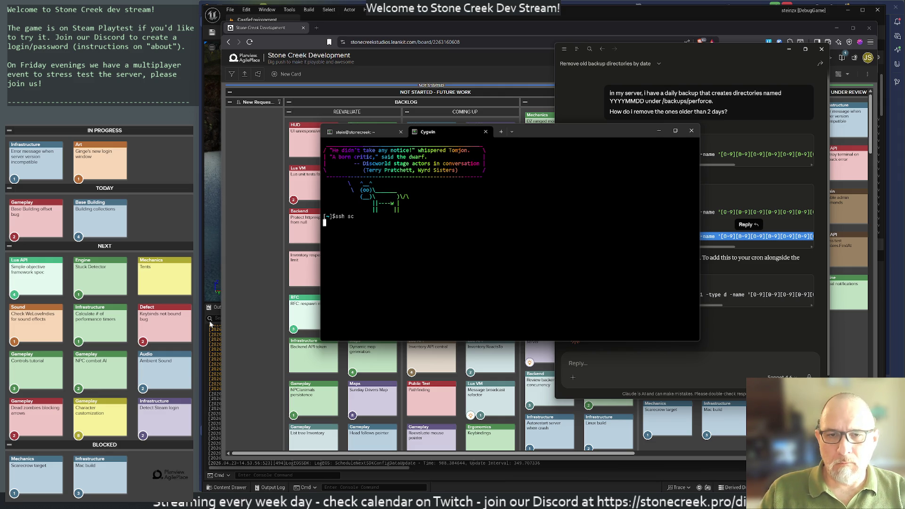
{"action": "key", "text": "Return"}
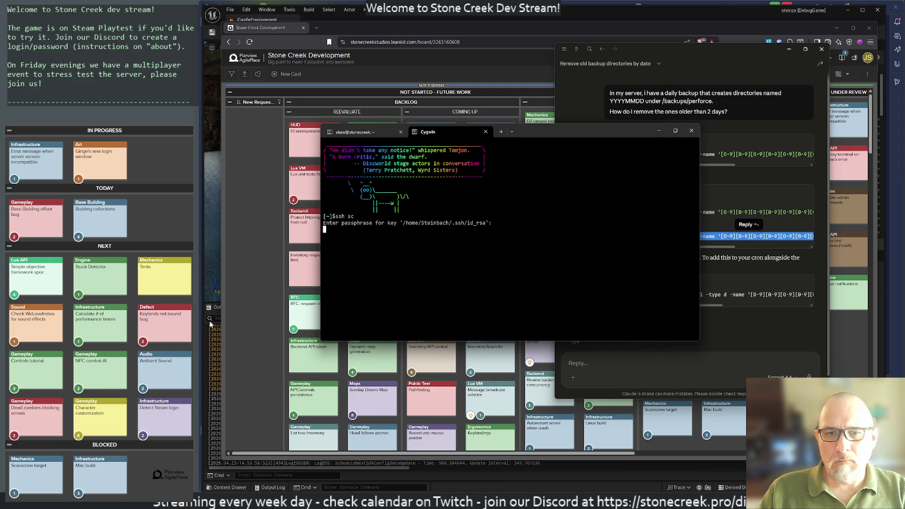
{"action": "type", "text": "s"}
{"action": "key", "text": "Return"}
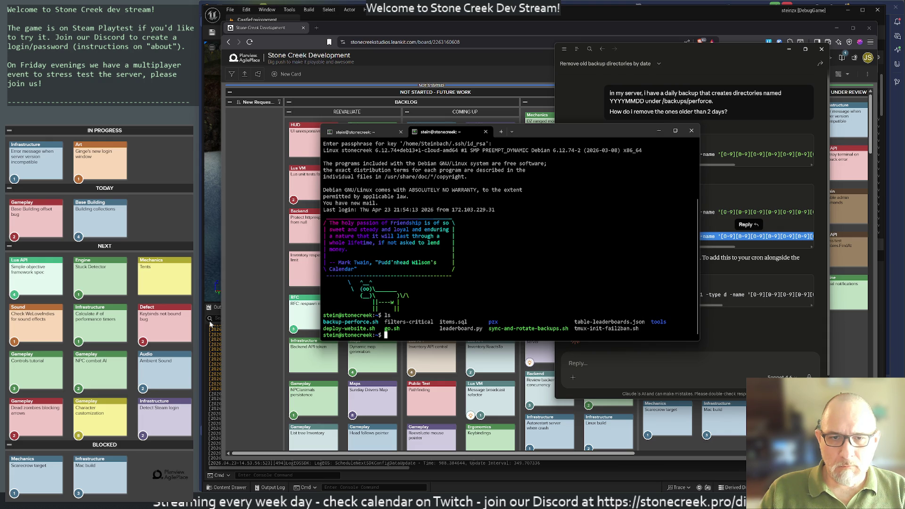
{"action": "type", "text": "exit"}
{"action": "key", "text": "Return"}
Log into the sd server with 'ssh sd', enter sc-backup, and list its dated backup folders
{"action": "type", "text": "ssh sd"}
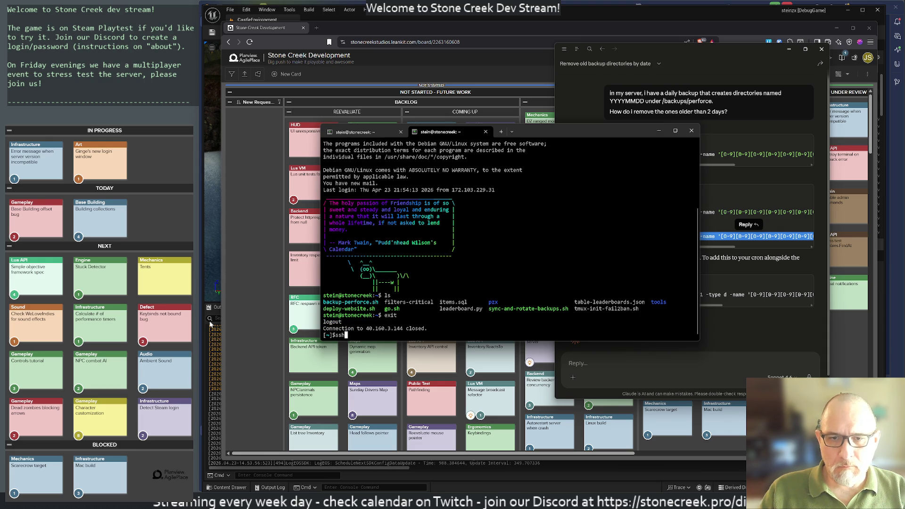
{"action": "key", "text": "Return"}
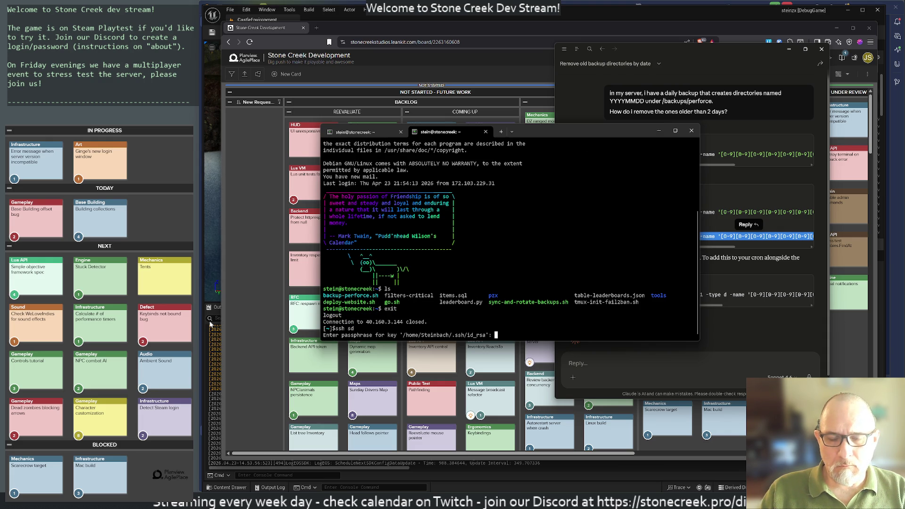
{"action": "key", "text": "Return"}
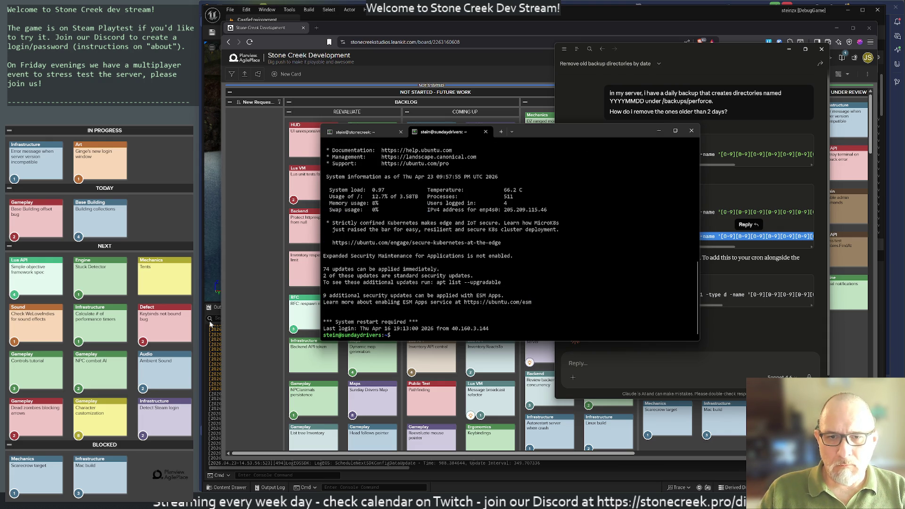
{"action": "type", "text": "ls"}
{"action": "key", "text": "Return"}
{"action": "key", "text": "Return"}
{"action": "key", "text": "Return"}
{"action": "key", "text": "Return"}
{"action": "type", "text": "cd sc"}
{"action": "key", "text": "Tab"}
{"action": "key", "text": "Return"}
{"action": "type", "text": "ls"}
{"action": "key", "text": "Return"}
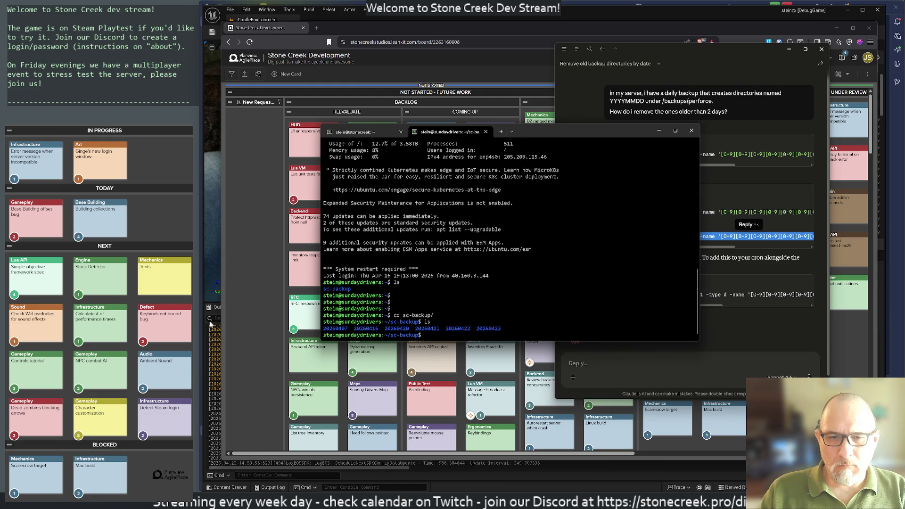
{"action": "key", "text": "Return"}
{"action": "key", "text": "Return"}
{"action": "key", "text": "Return"}
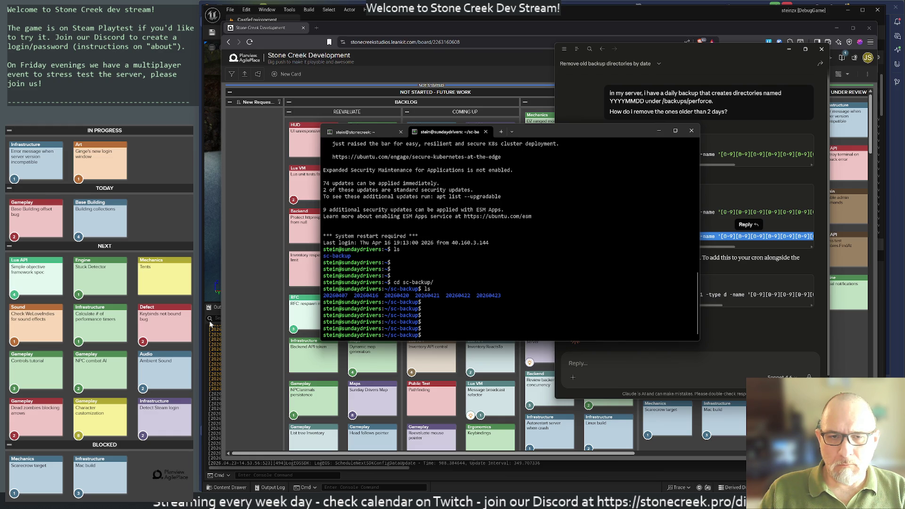
Check the backup folders' sizes with ncdu (20260416 and 20260407 about 19 GiB each), then view Claude's answer
{"action": "type", "text": "scdu"}
{"action": "key", "text": "Return"}
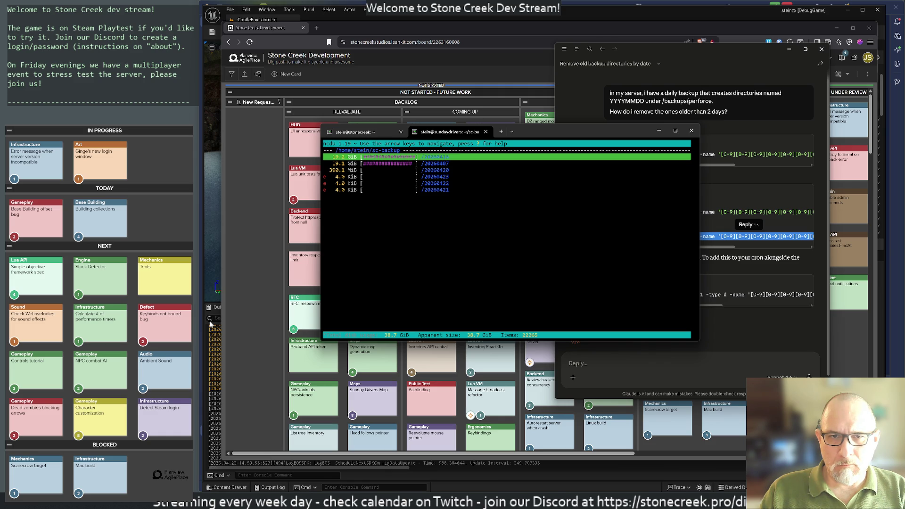
{"action": "key", "text": "Down"}
{"action": "key", "text": "Down"}
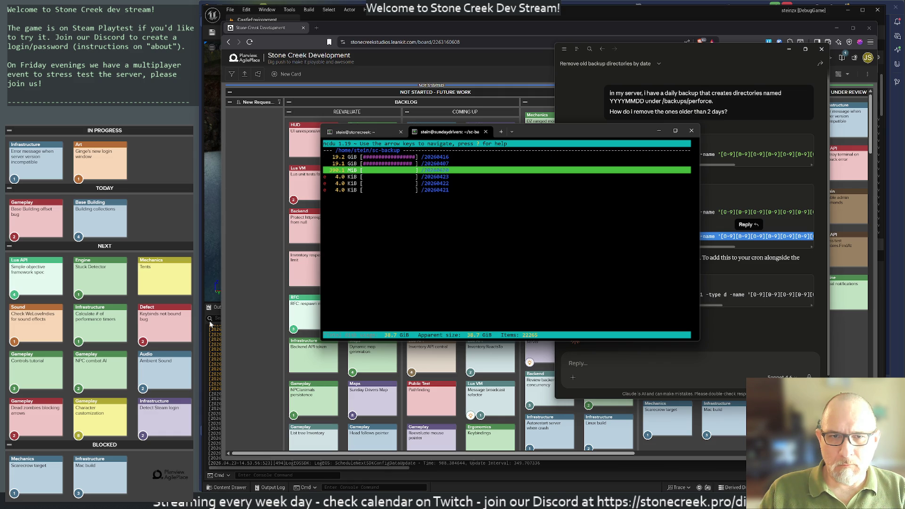
{"action": "key", "text": "q"}
{"action": "key", "text": "Return"}
{"action": "key", "text": "Return"}
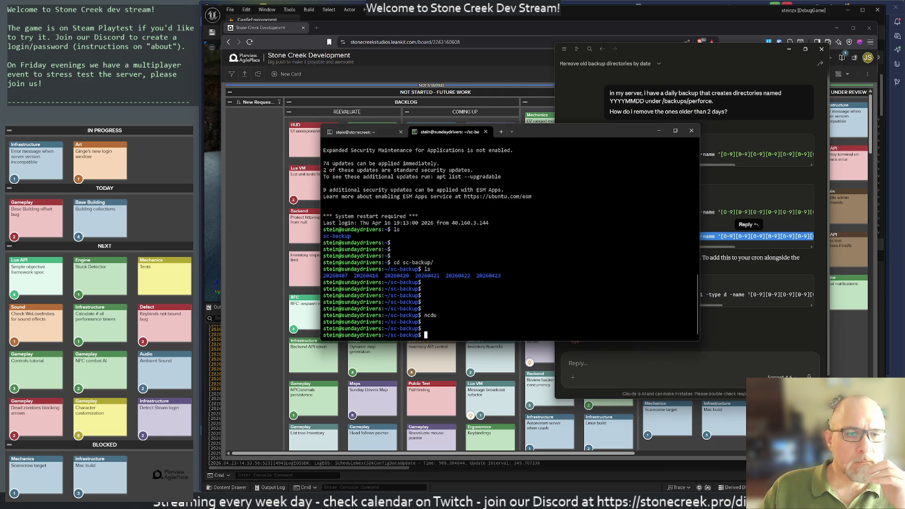
{"action": "key", "text": "alt+Tab"}
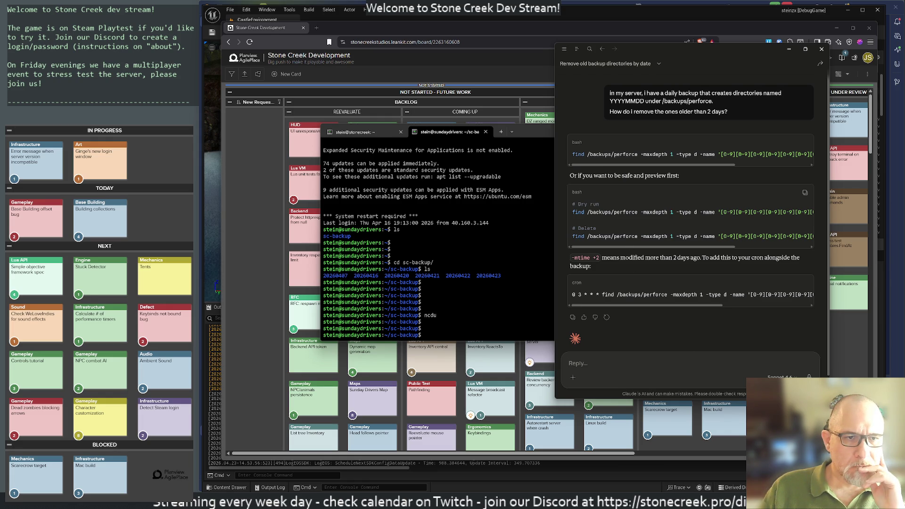
Copy Claude's find delete command and return to the home folder in the terminal
{"action": "triple_click", "coordinate": [628, 237]}
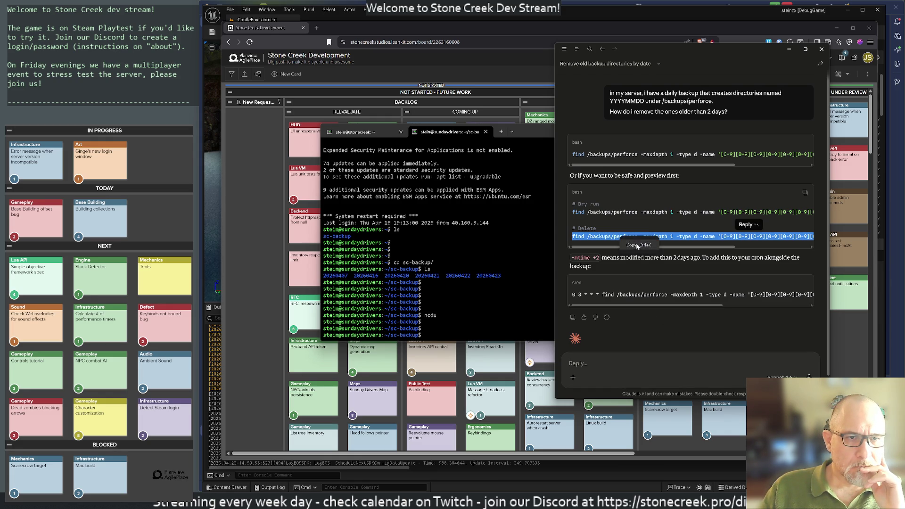
{"action": "left_click", "coordinate": [496, 322]}
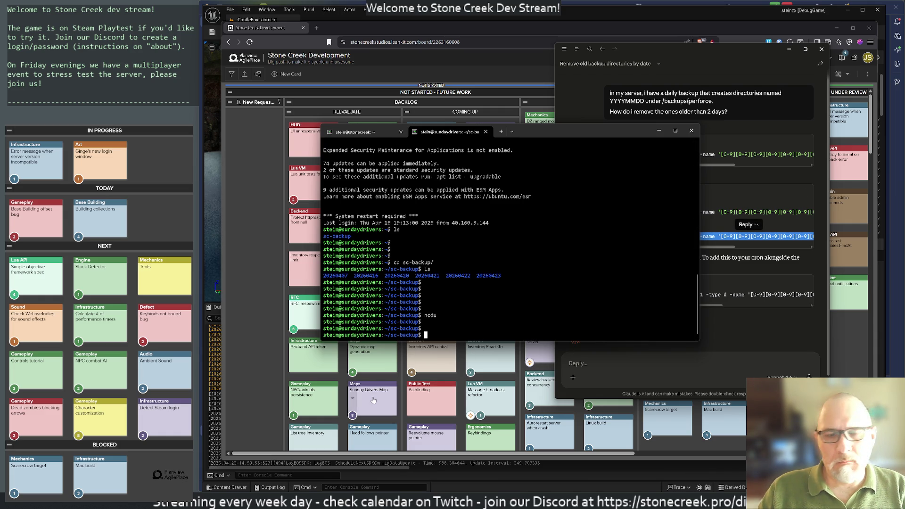
{"action": "type", "text": "cd"}
{"action": "key", "text": "Return"}
{"action": "type", "text": "vim"}
{"action": "key", "text": "Return"}
{"action": "type", "text": ":q"}
{"action": "key", "text": "Return"}
Create sc-backup-rotate.sh in vim holding the pasted delete command, save it, and print the current path
{"action": "type", "text": "vim sc-backup-rotate.sh"}
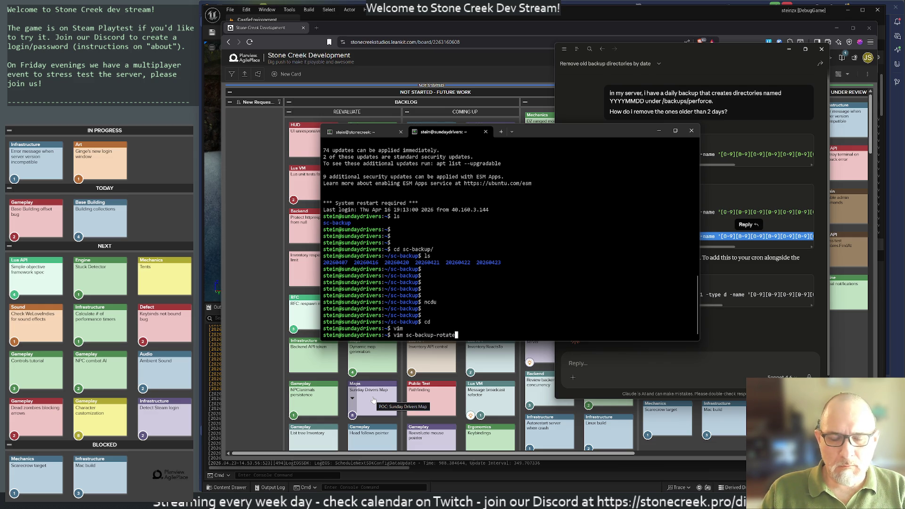
{"action": "key", "text": "Return"}
{"action": "key", "text": "i"}
{"action": "type", "text": "find /backups/perforce -maxdepth 1 -type d -name '[0-9][0-9][0-9][0-9][0-9][0-9][0-9][0-9]' -mtime +2 -exec rm -rf {} +"}
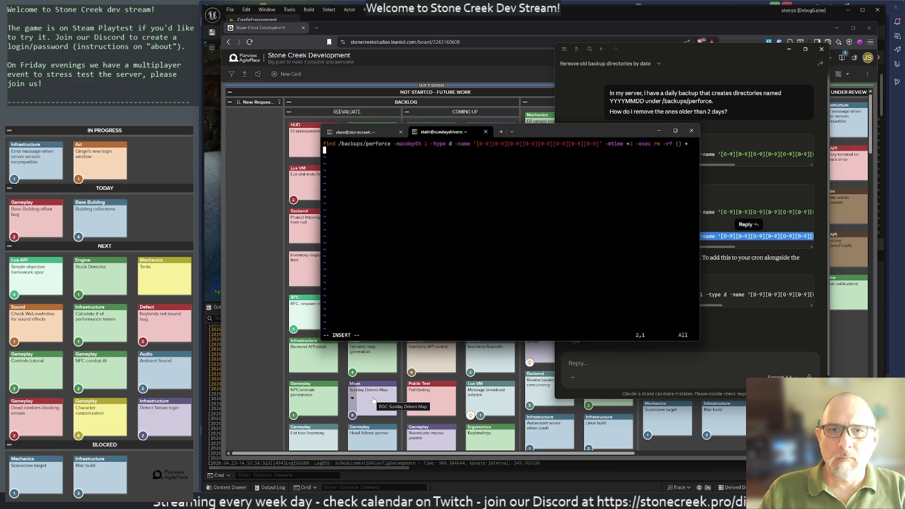
{"action": "key", "text": "Escape"}
{"action": "type", "text": ":wq"}
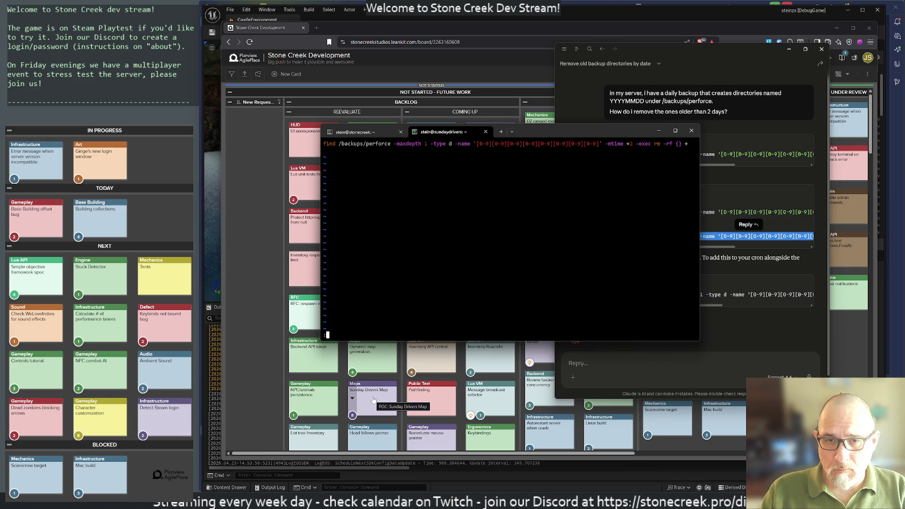
{"action": "key", "text": "Return"}
{"action": "type", "text": "pwd"}
{"action": "key", "text": "Return"}
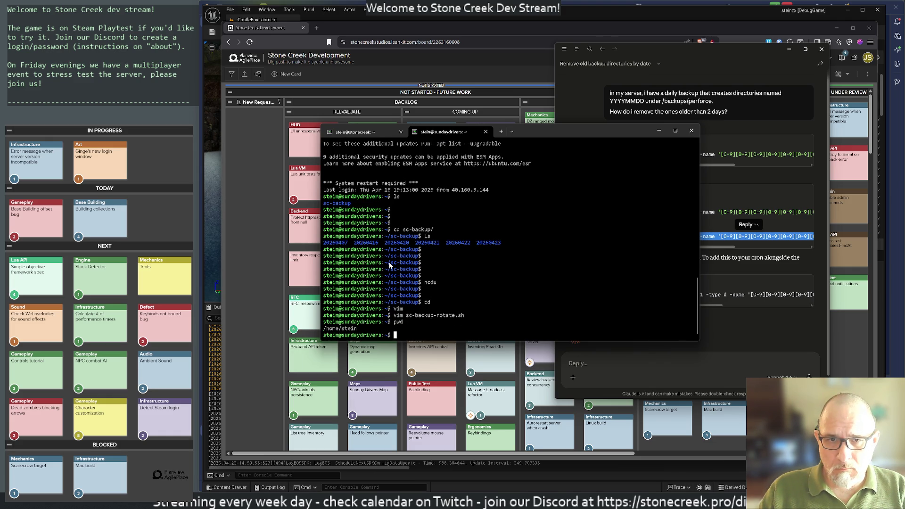
Change the script's find path to /home/stein/sc-backup, deleting the old backups path parts
{"action": "left_click_drag", "start_coordinate": [393, 264], "coordinate": [422, 267]}
{"action": "key", "text": "Up"}
{"action": "key", "text": "Up"}
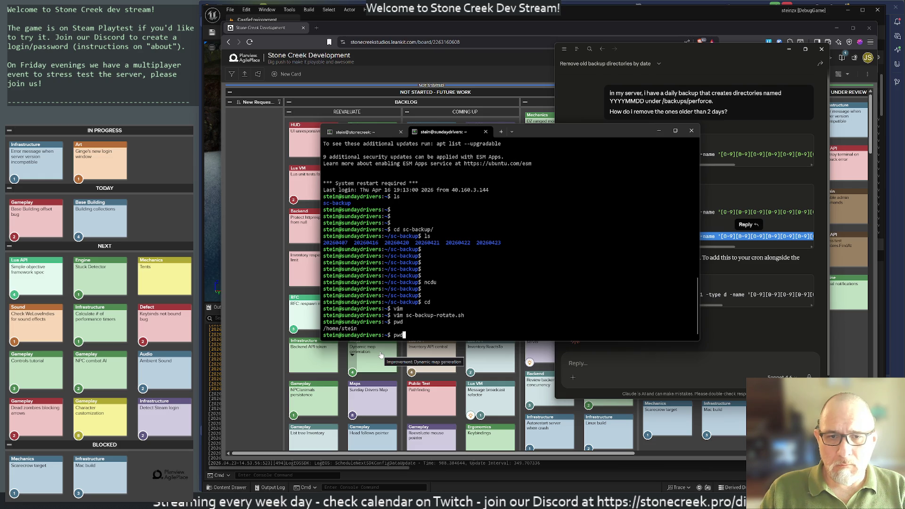
{"action": "key", "text": "Return"}
{"action": "type", "text": "ind /home/stein/"}
{"action": "key", "text": "Tab"}
{"action": "type", "text": "sc-backup"}
{"action": "key", "text": "Escape"}
{"action": "key", "text": "l"}
{"action": "key", "text": "d"}
{"action": "key", "text": "w"}
{"action": "key", "text": "d"}
{"action": "key", "text": "w"}
{"action": "key", "text": "d"}
{"action": "key", "text": "w"}
{"action": "key", "text": "b"}
{"action": "key", "text": "b"}
{"action": "key", "text": "b"}
Rejoin the find command onto a single line and save the script
{"action": "key", "text": "i"}
{"action": "key", "text": "Return"}
{"action": "key", "text": "BackSpace"}
{"action": "key", "text": "Escape"}
{"action": "key", "text": "j"}
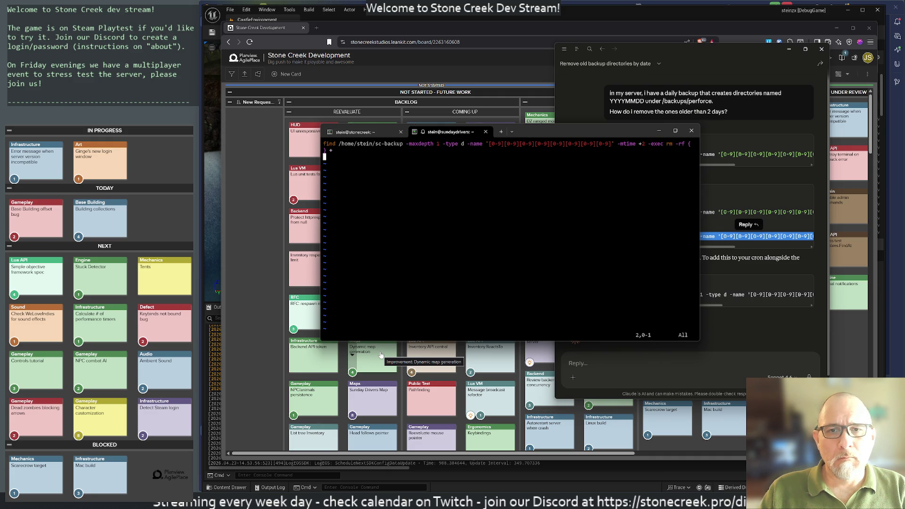
{"action": "key", "text": "g"}
{"action": "key", "text": "g"}
{"action": "type", "text": ":wq"}
{"action": "key", "text": "Return"}
{"action": "type", "text": "chmod +x sc-backup"}
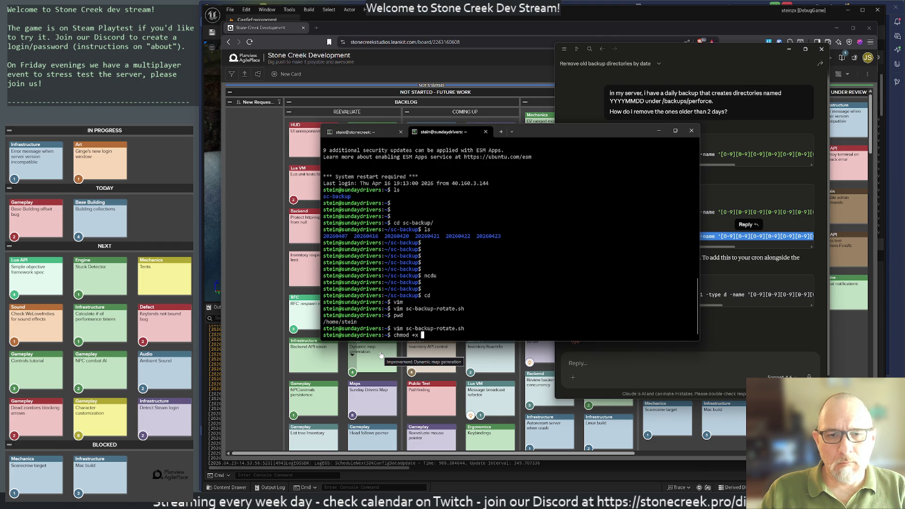
Make sc-backup executable with chmod +x and reposition the terminal window
{"action": "key", "text": "Return"}
{"action": "left_click", "coordinate": [353, 132]}
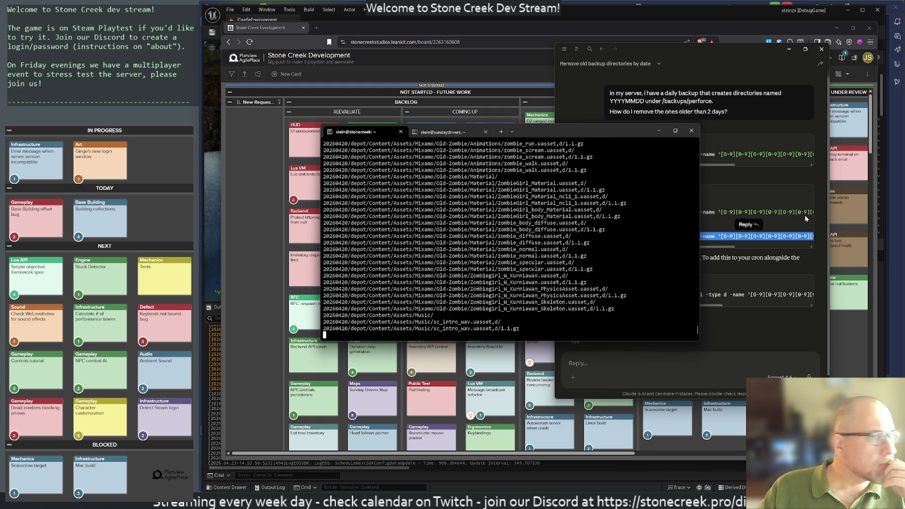
{"action": "mouse_move", "coordinate": [571, 130]}
{"action": "left_mouse_down"}
{"action": "mouse_move", "coordinate": [607, 165]}
{"action": "mouse_move", "coordinate": [505, 108]}
{"action": "mouse_move", "coordinate": [531, 78]}
{"action": "mouse_move", "coordinate": [521, 60]}
{"action": "mouse_move", "coordinate": [660, 378]}
{"action": "mouse_move", "coordinate": [579, 126]}
{"action": "left_mouse_up"}
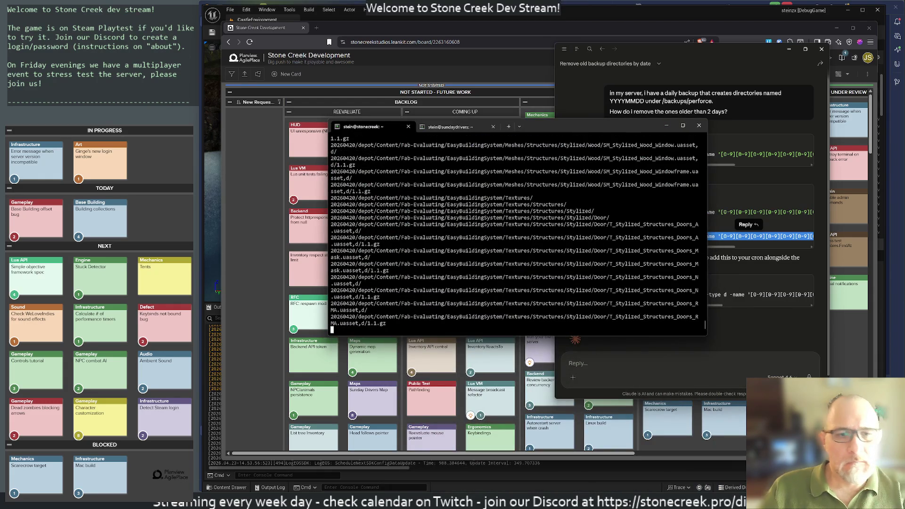
Ask Claude for a crontab running every day at 4:40 am, then return to the sundaydrivers session
{"action": "left_click", "coordinate": [590, 364]}
{"action": "type", "text": "cronta"}
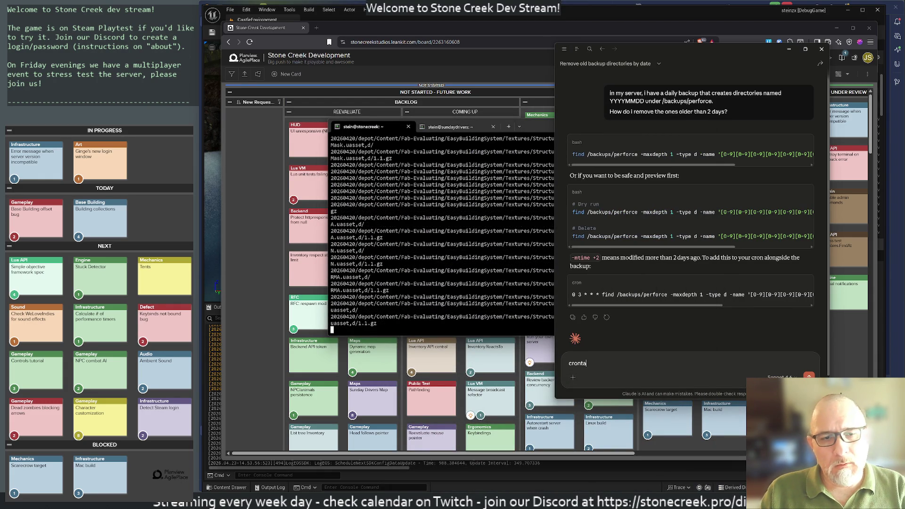
{"action": "type", "text": "b every day "}
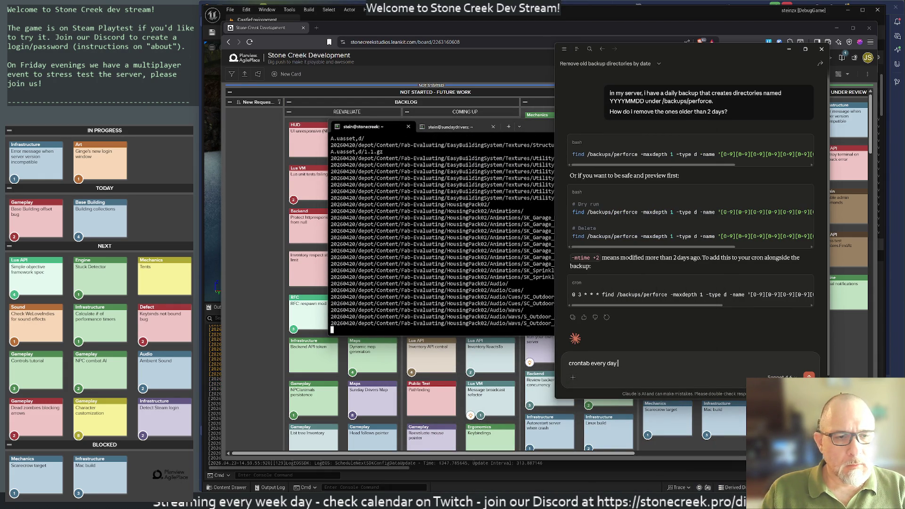
{"action": "type", "text": "4:40 am"}
{"action": "key", "text": "Return"}
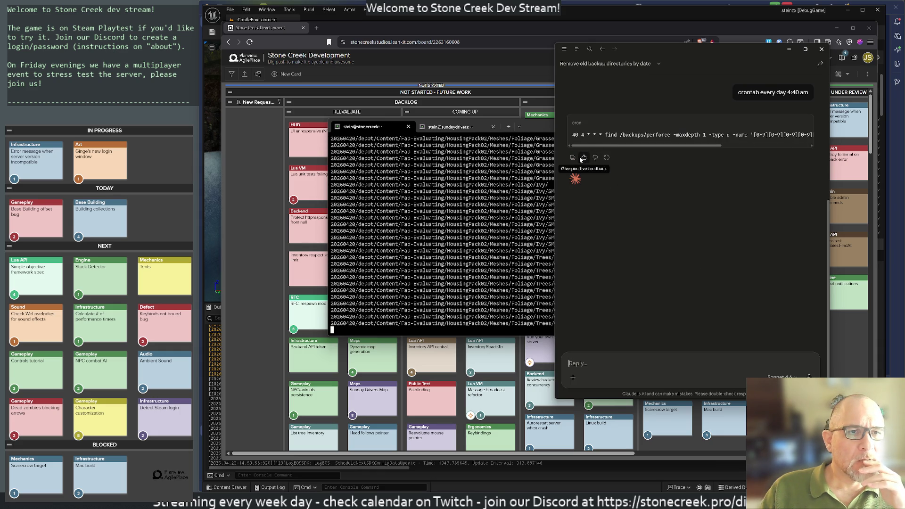
{"action": "left_click", "coordinate": [448, 128]}
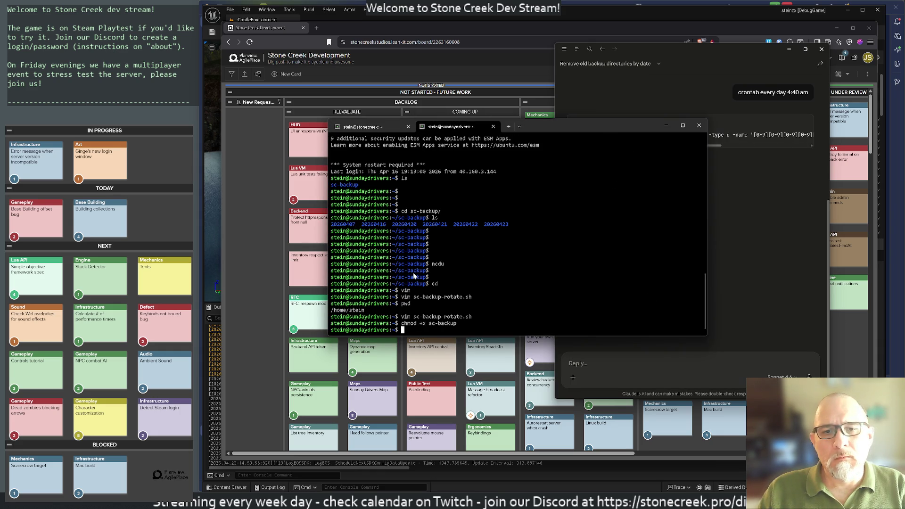
Open the crontab with crontab -e, choosing vim.basic (option 2) as the editor
{"action": "type", "text": "crontgab"}
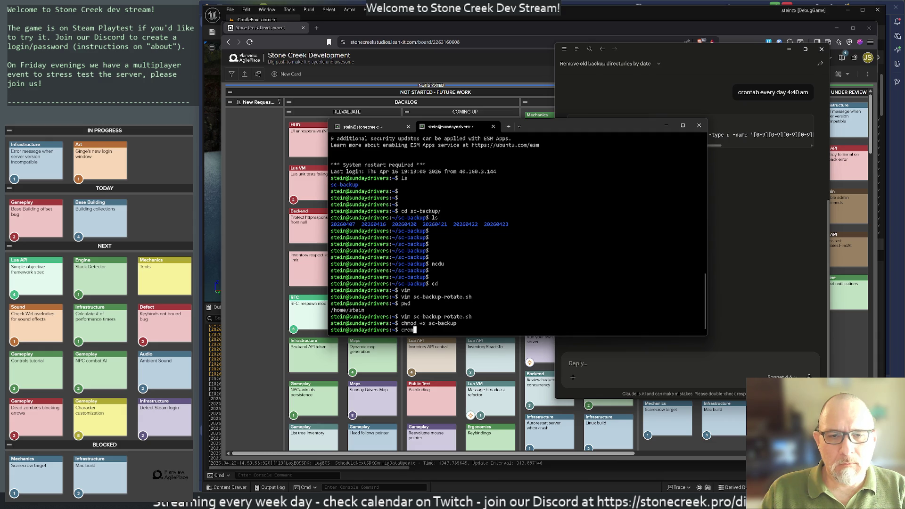
{"action": "key", "text": "BackSpace"}
{"action": "key", "text": "BackSpace"}
{"action": "key", "text": "BackSpace"}
{"action": "type", "text": "ab -e"}
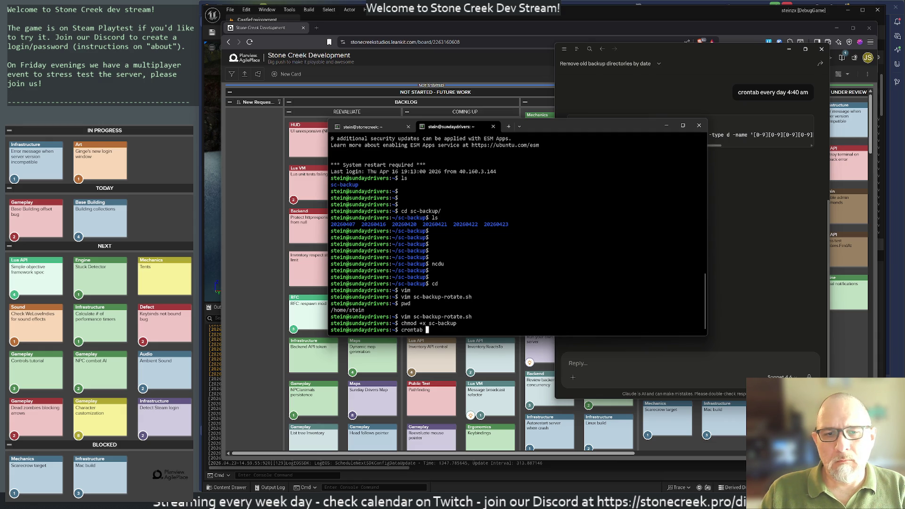
{"action": "key", "text": "Return"}
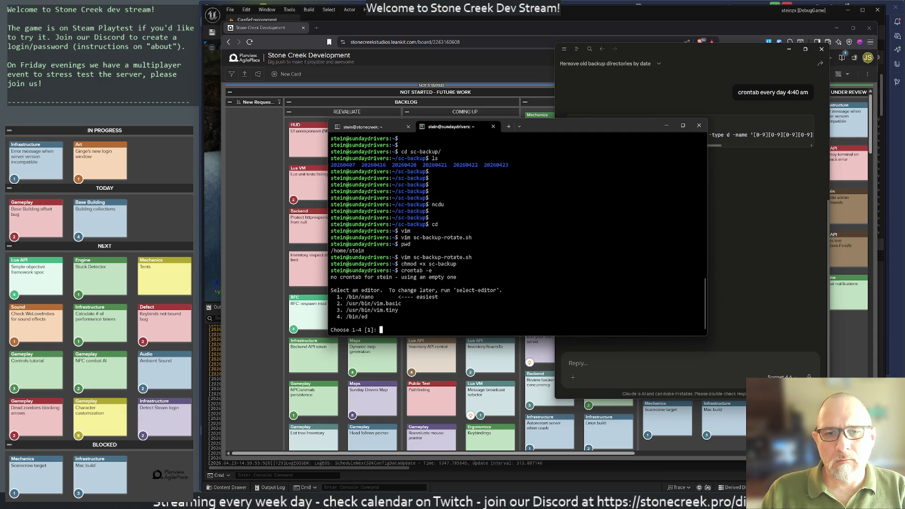
{"action": "type", "text": "2"}
{"action": "key", "text": "Return"}
{"action": "type", "text": ":q"}
{"action": "key", "text": "Return"}
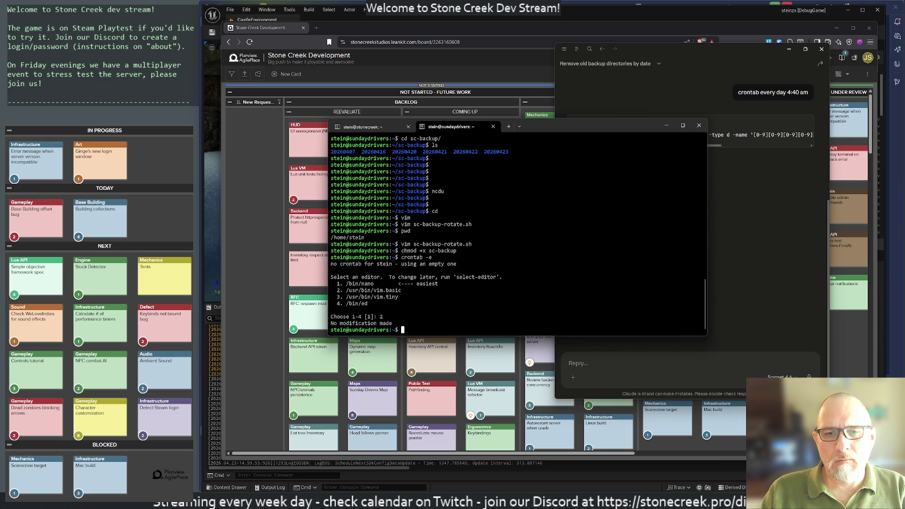
{"action": "key", "text": "Return"}
{"action": "key", "text": "Return"}
{"action": "type", "text": "ontab -e"}
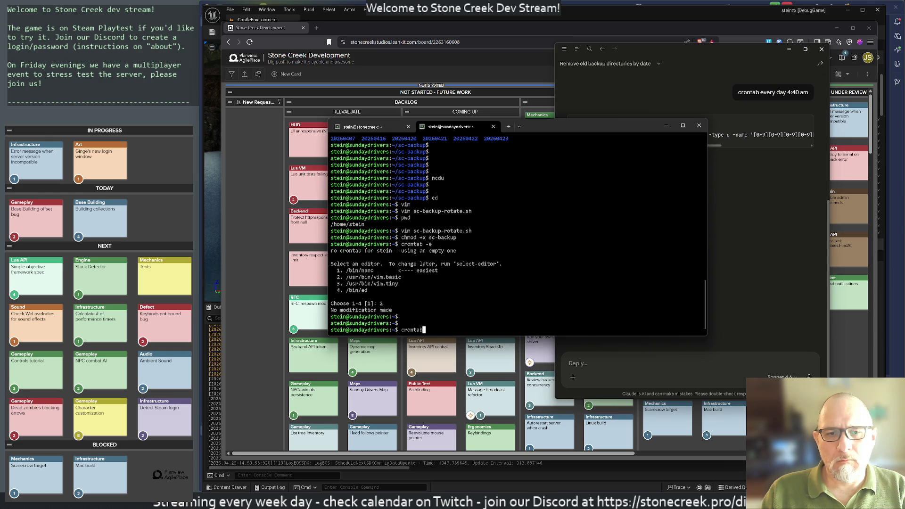
{"action": "key", "text": "Return"}
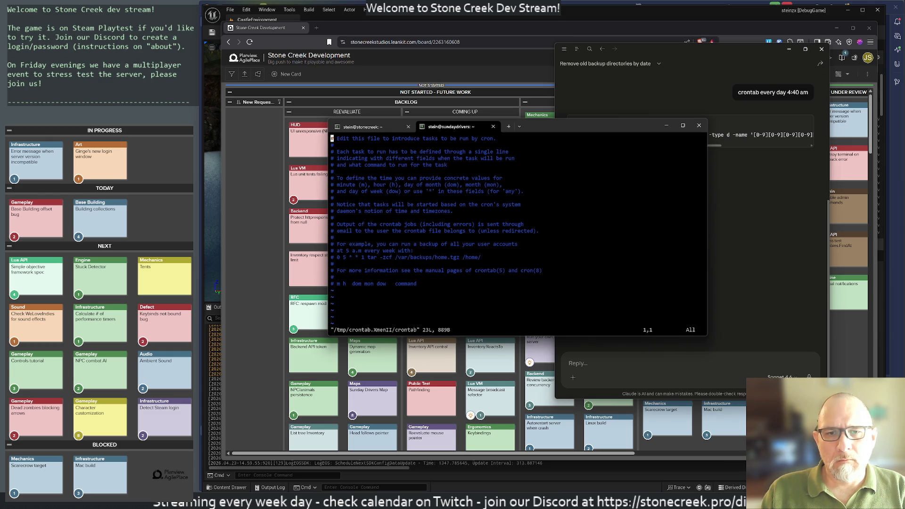
Replace the crontab template with the line '40 4 * * * /home/stein/' and save
{"action": "key", "text": "shift+v"}
{"action": "key", "text": "shift+g"}
{"action": "key", "text": "d"}
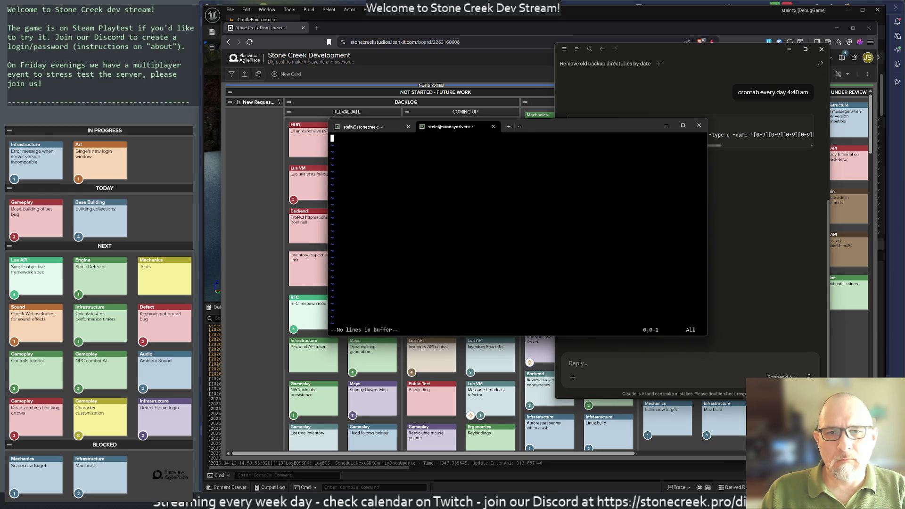
{"action": "key", "text": "i"}
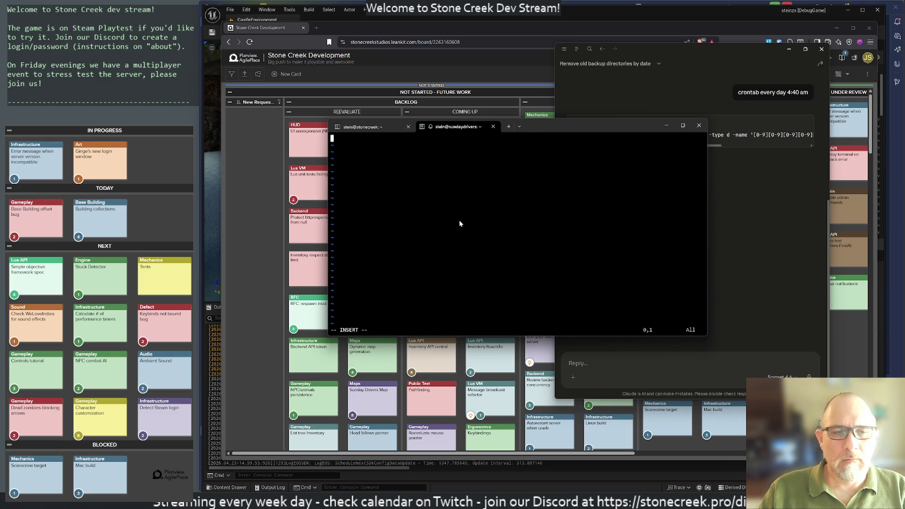
{"action": "left_click_drag", "start_coordinate": [531, 125], "coordinate": [542, 174]}
{"action": "type", "text": "40 4 "}
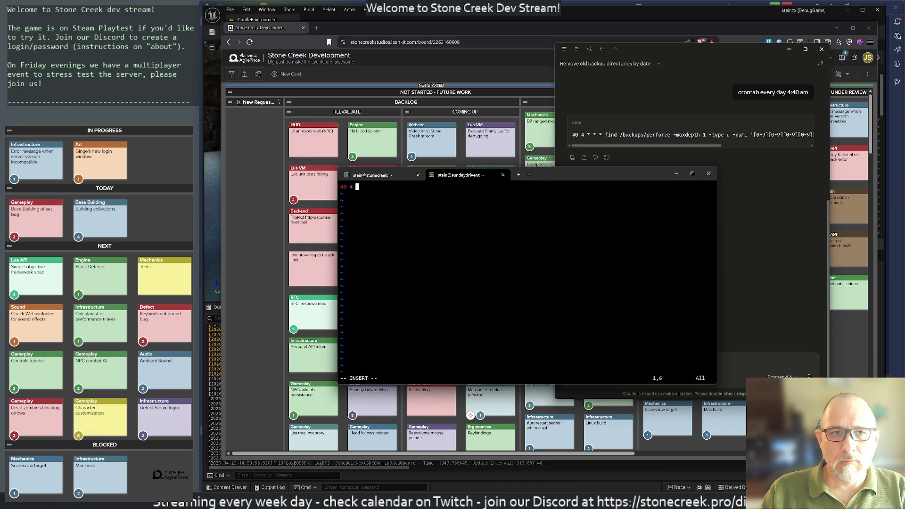
{"action": "type", "text": "* * *"}
{"action": "type", "text": " /home/stein/"}
{"action": "key", "text": "Escape"}
{"action": "type", "text": ":wq"}
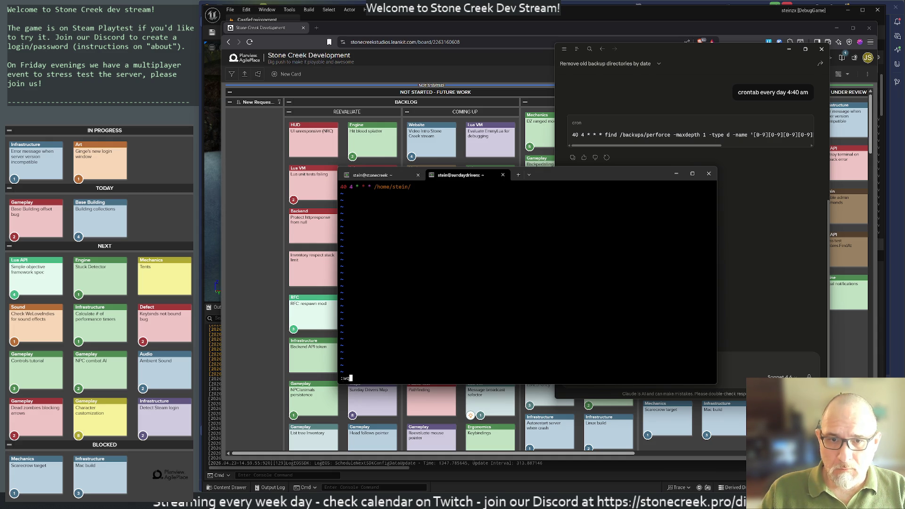
{"action": "key", "text": "Return"}
List the home folder and copy the sc-backup-rotate.sh file name
{"action": "type", "text": "ls"}
{"action": "key", "text": "Return"}
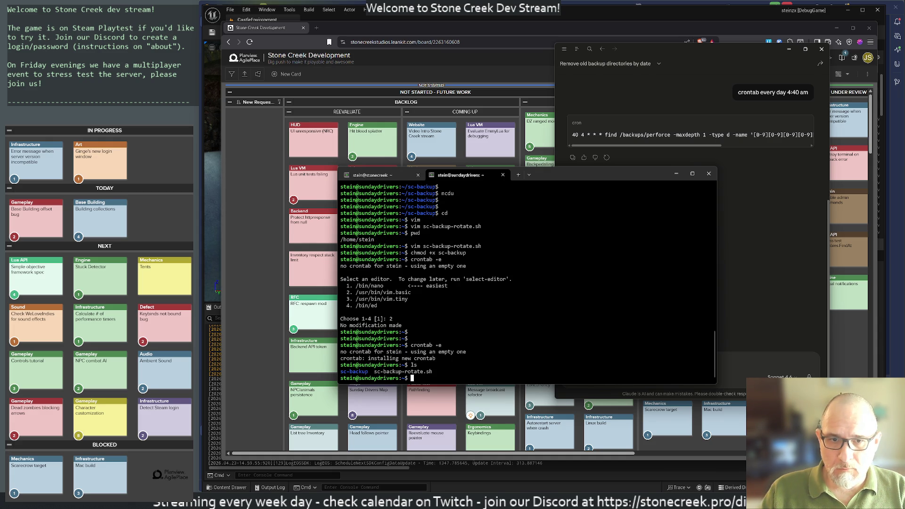
{"action": "left_click_drag", "start_coordinate": [375, 372], "coordinate": [435, 372]}
{"action": "key", "text": "ctrl+c"}
Append sc-backup-rotate.sh to the 40 4 * * * crontab line and save the crontab
{"action": "type", "text": "crontab -e"}
{"action": "key", "text": "Return"}
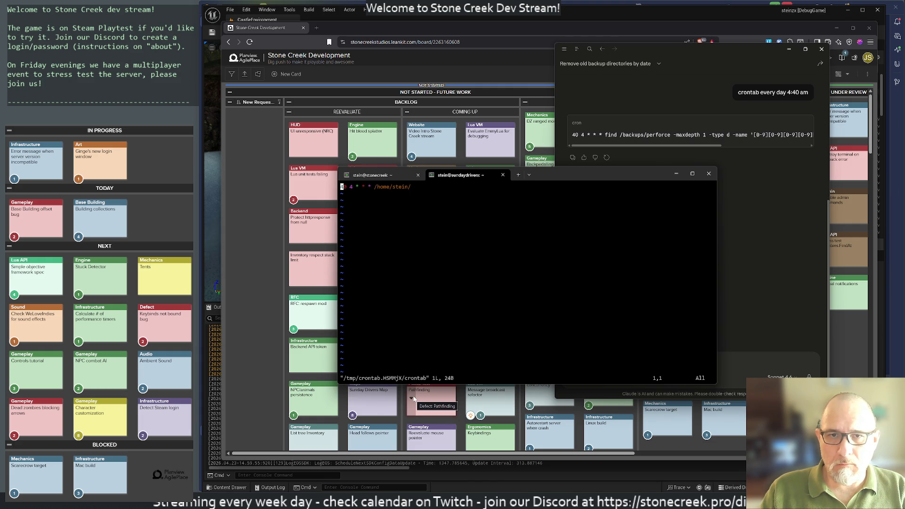
{"action": "key", "text": "dollar"}
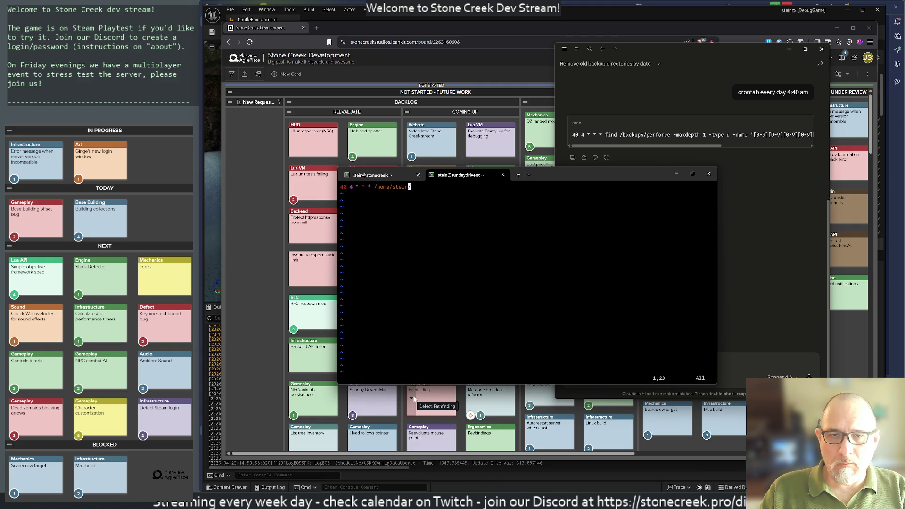
{"action": "type", "text": "sc-backup"}
{"action": "type", "text": "uosc-backup-rotate.sh"}
{"action": "key", "text": "Escape"}
{"action": "key", "text": "k"}
{"action": "key", "text": "shift+j"}
{"action": "type", "text": "x:wq"}
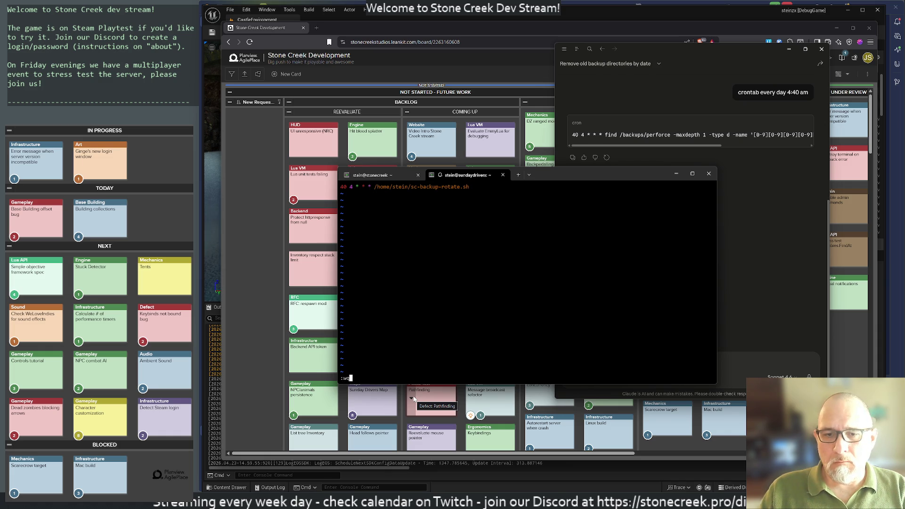
{"action": "key", "text": "Return"}
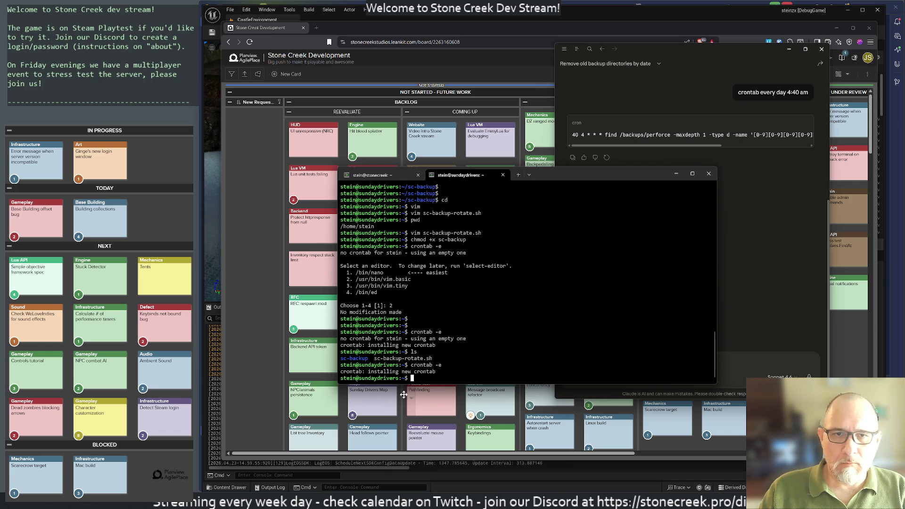
{"action": "left_click", "coordinate": [372, 176]}
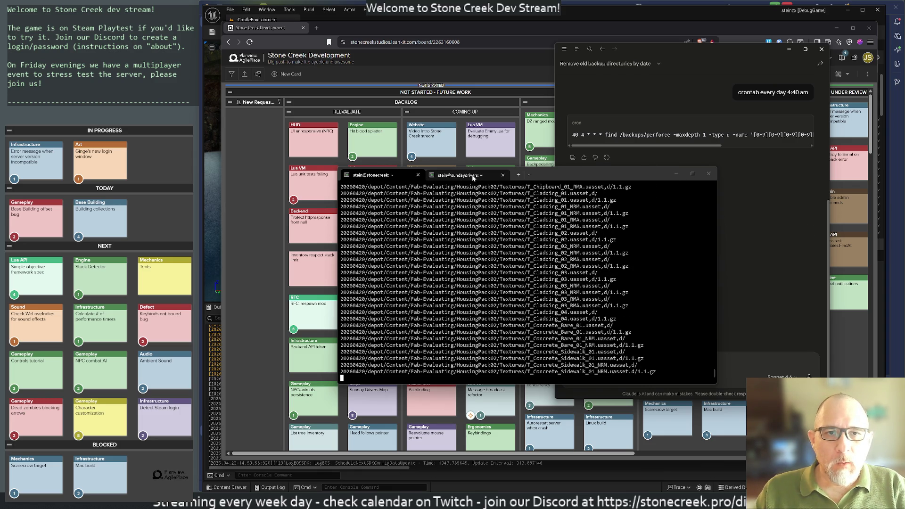
Bring the Claude chat window forward and close it
{"action": "left_click", "coordinate": [818, 51]}
{"action": "left_click", "coordinate": [821, 49]}
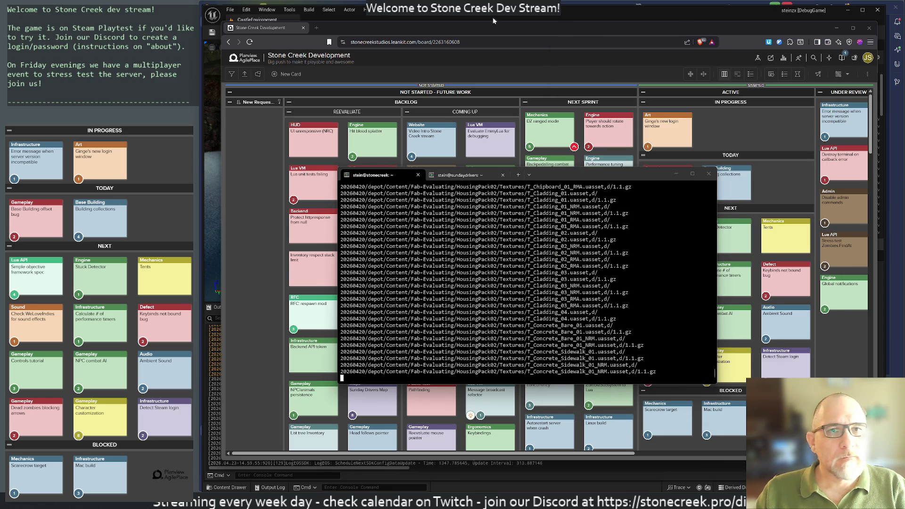
Bring the AgilePlace board in front of the terminal and open stonecreek_LauncherBG.png
{"action": "left_click", "coordinate": [647, 102]}
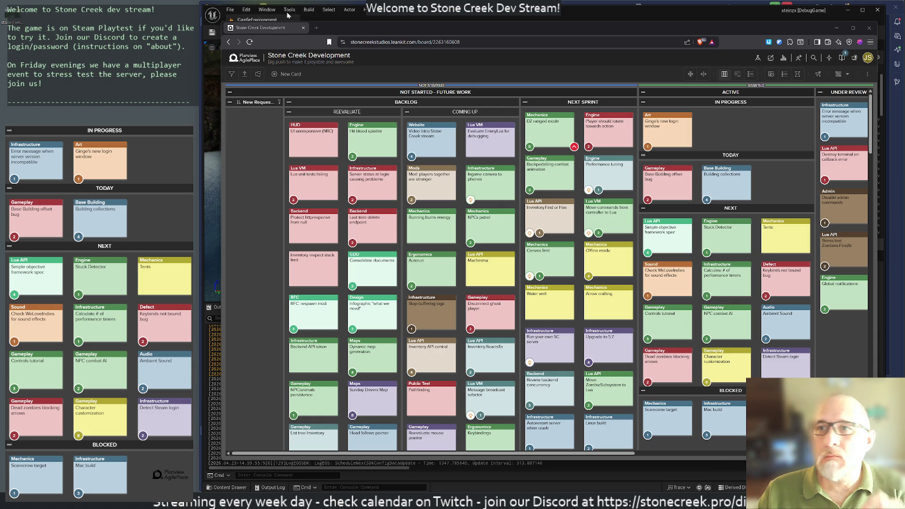
{"action": "double_click", "coordinate": [8, 17]}
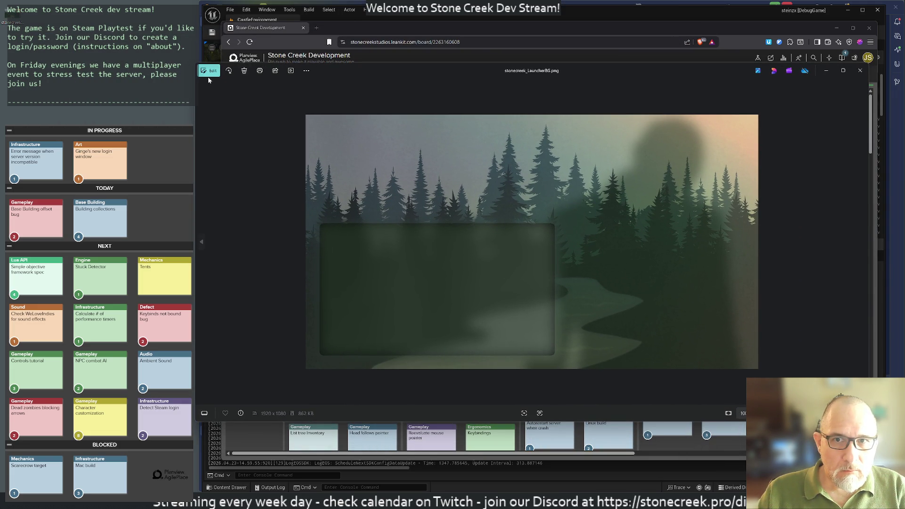
Confirm stonecreek_LauncherBG.png is 1920 × 1080 via Resize image, cancel, and close Photos
{"action": "left_click", "coordinate": [306, 71]}
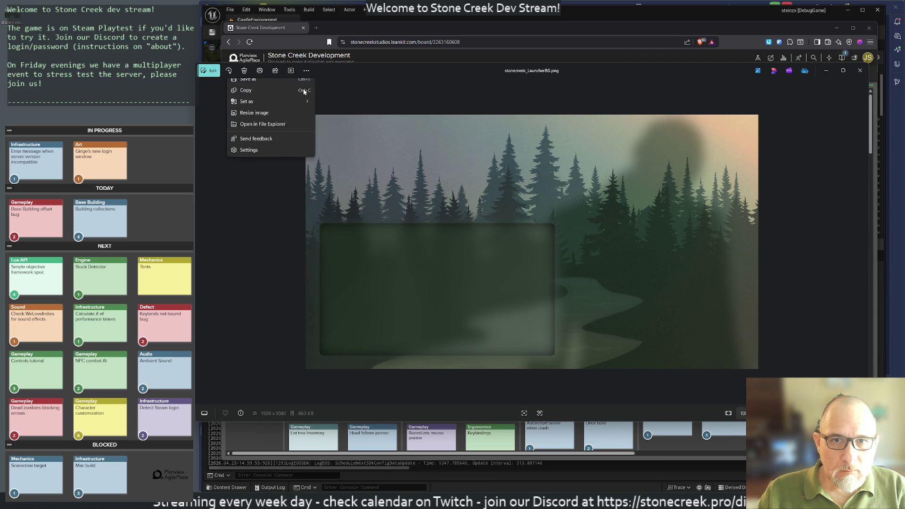
{"action": "left_click", "coordinate": [250, 121]}
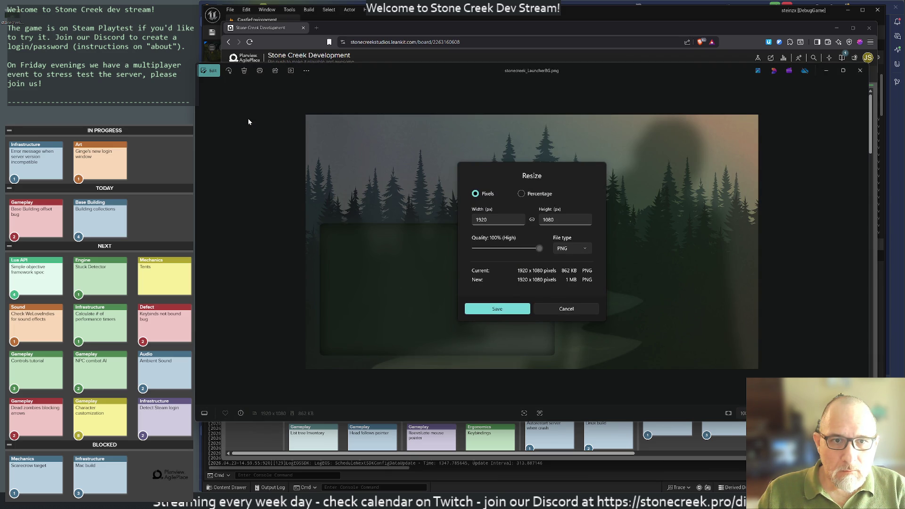
{"action": "left_click", "coordinate": [566, 309]}
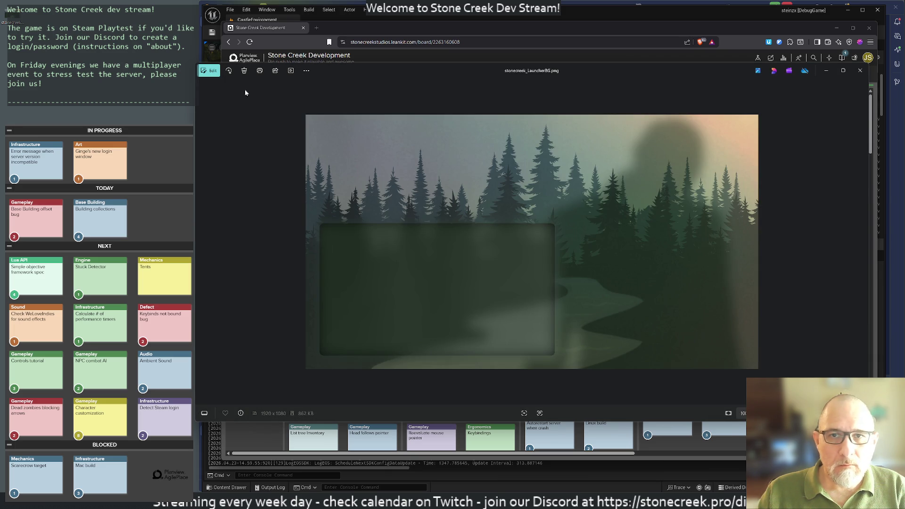
{"action": "left_click", "coordinate": [307, 73]}
{"action": "left_click", "coordinate": [857, 75]}
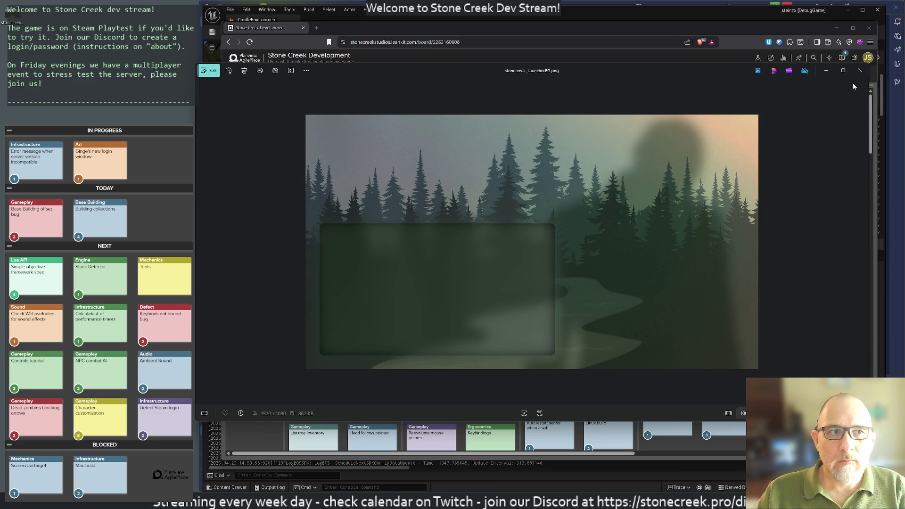
{"action": "left_click", "coordinate": [857, 76]}
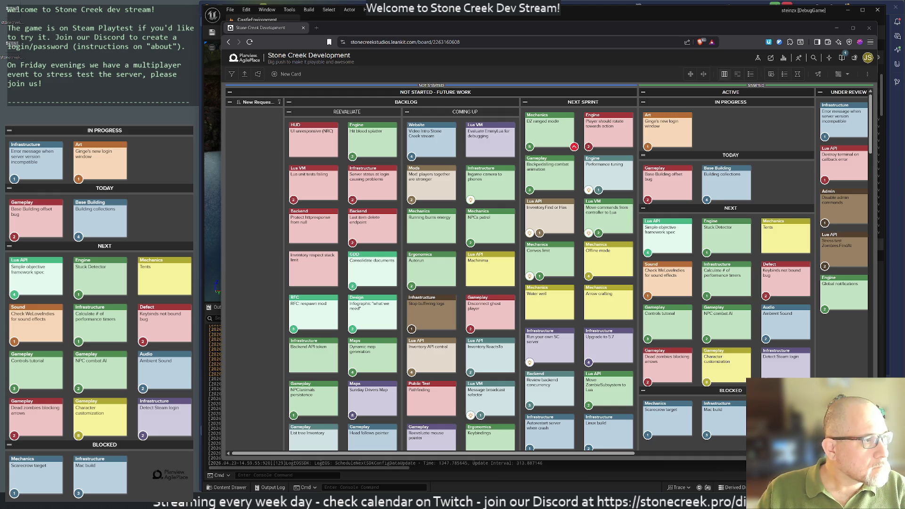
{"action": "left_click_drag", "start_coordinate": [411, 197], "coordinate": [213, 73]}
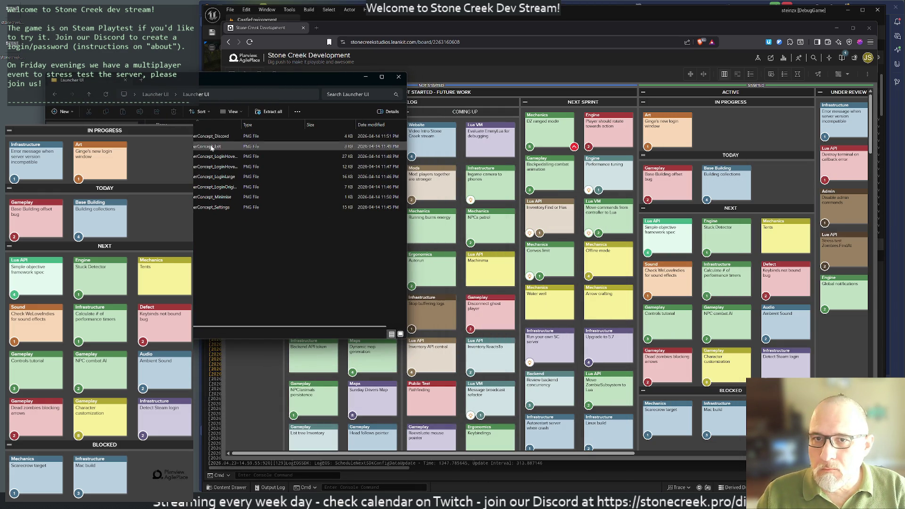
Move stonecreek_LauncherBG.png into the Desktop's Launcher UI folder
{"action": "mouse_move", "coordinate": [241, 124]}
{"action": "left_mouse_down"}
{"action": "mouse_move", "coordinate": [324, 125]}
{"action": "mouse_move", "coordinate": [300, 125]}
{"action": "left_mouse_up"}
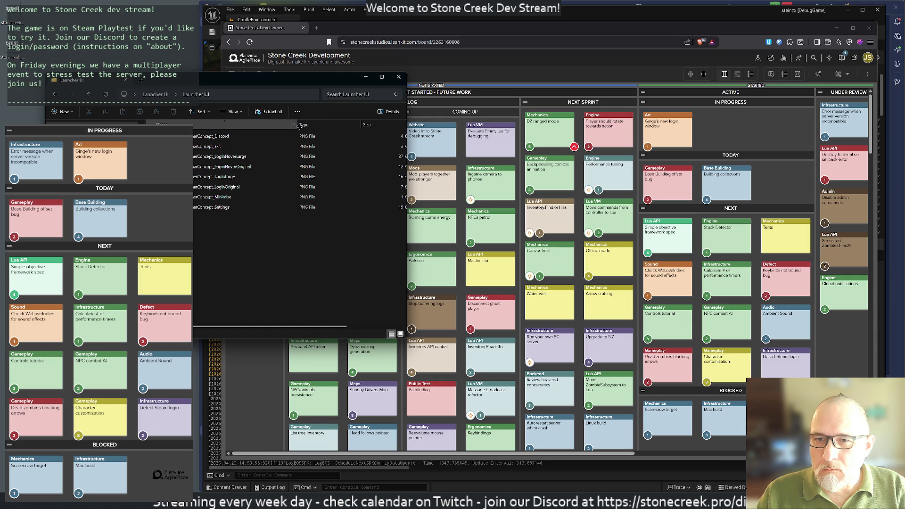
{"action": "left_click", "coordinate": [14, 14]}
{"action": "right_click", "coordinate": [13, 49]}
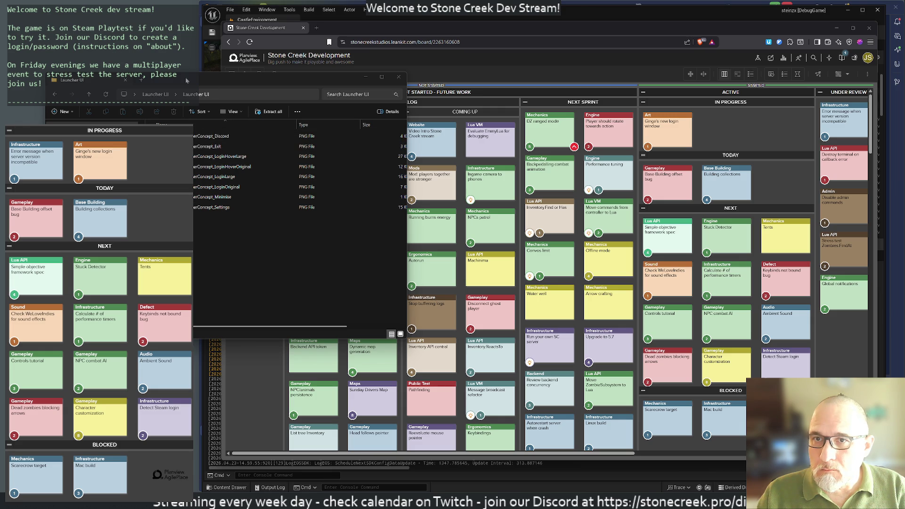
{"action": "left_click", "coordinate": [152, 95]}
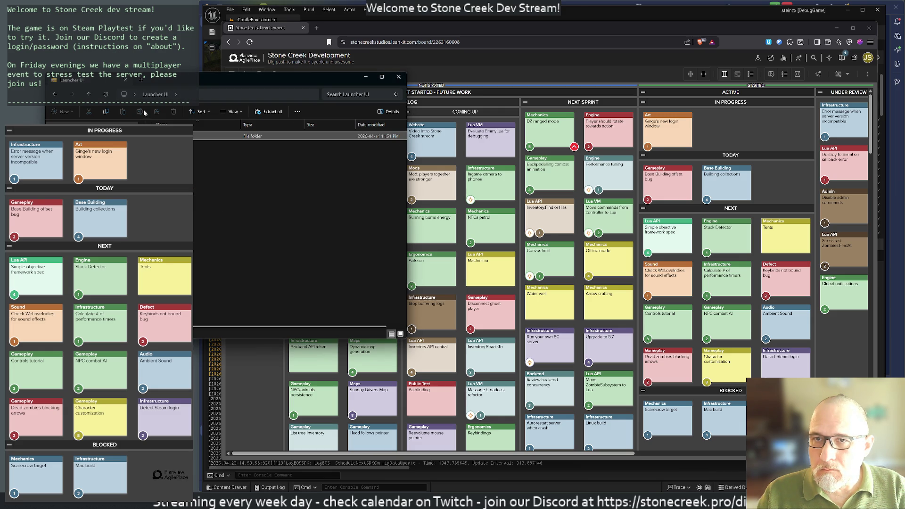
{"action": "left_click", "coordinate": [89, 95]}
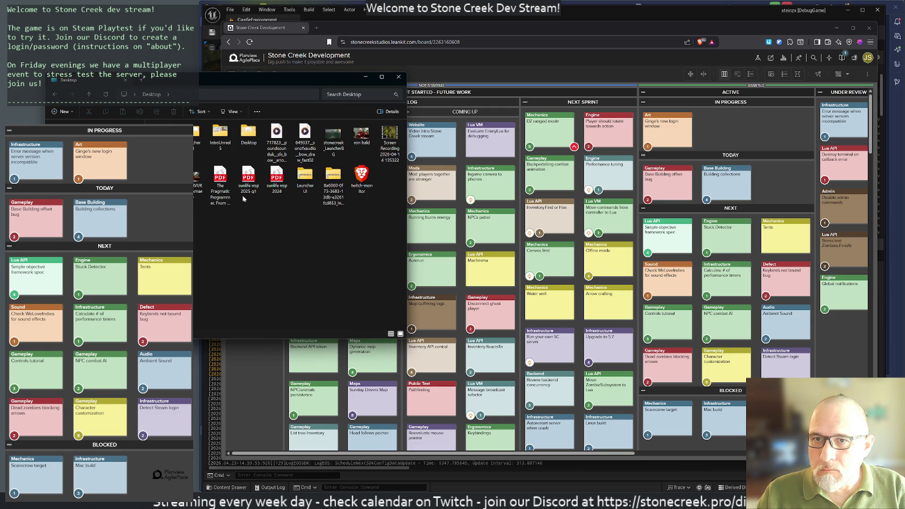
{"action": "double_click", "coordinate": [197, 140]}
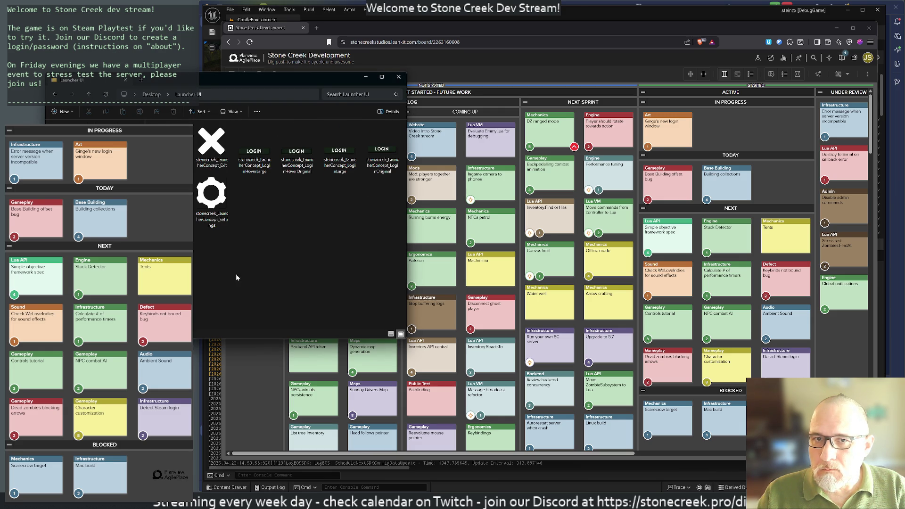
{"action": "mouse_move", "coordinate": [330, 246]}
{"action": "left_mouse_down"}
{"action": "mouse_move", "coordinate": [283, 201]}
{"action": "mouse_move", "coordinate": [265, 200]}
{"action": "left_mouse_up"}
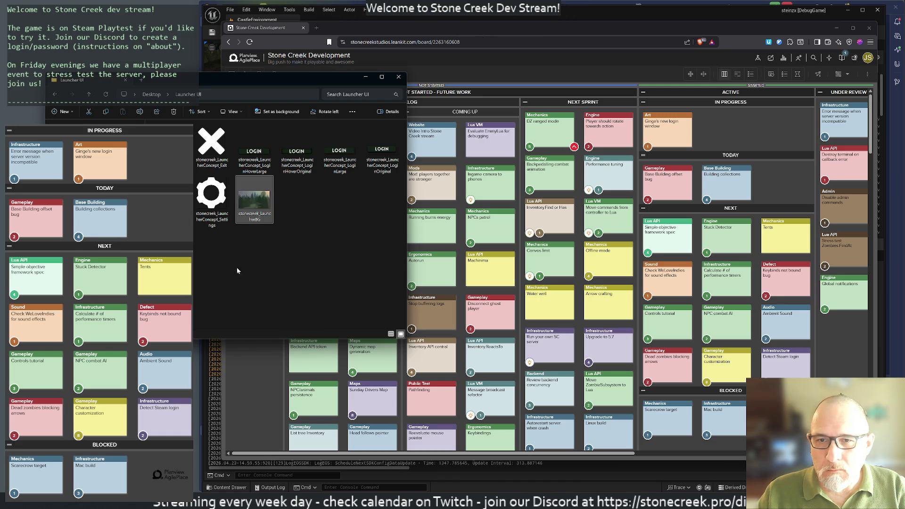
{"action": "mouse_move", "coordinate": [278, 81]}
{"action": "left_mouse_down"}
{"action": "mouse_move", "coordinate": [283, 133]}
{"action": "mouse_move", "coordinate": [702, 192]}
{"action": "mouse_move", "coordinate": [556, 153]}
{"action": "left_mouse_up"}
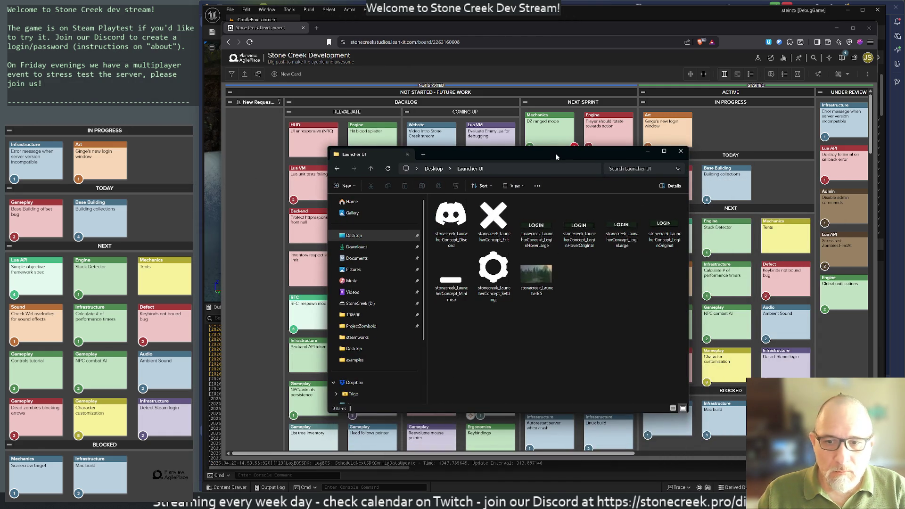
Minimize the browser to reveal the Unreal editor and its project assets
{"action": "left_click", "coordinate": [370, 26]}
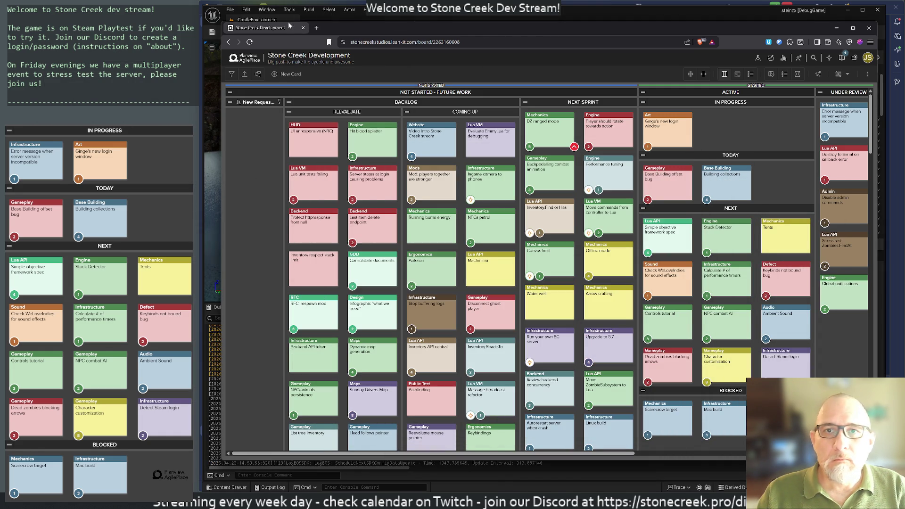
{"action": "key", "text": "super+Down"}
{"action": "left_click", "coordinate": [396, 25]}
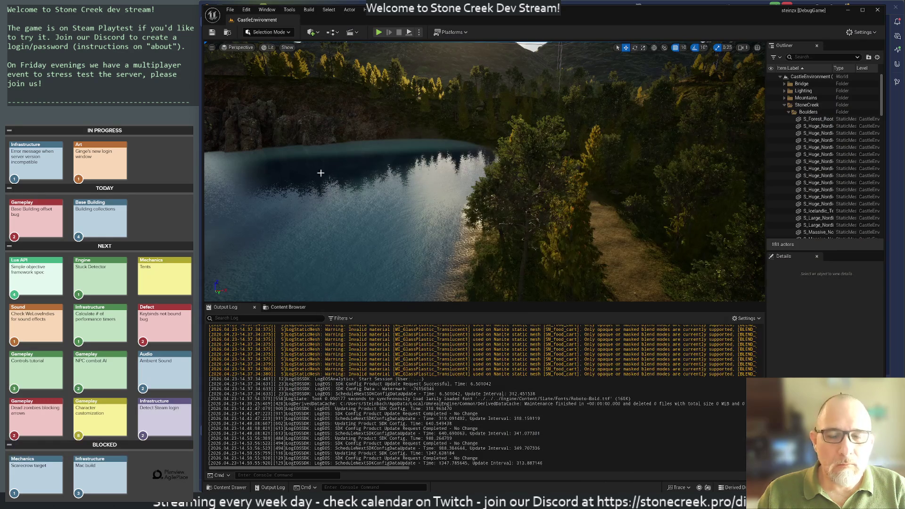
Open WBP_LoginWidget from Content/BluePrints/HUD/Network in the Content Browser
{"action": "left_click", "coordinate": [283, 307]}
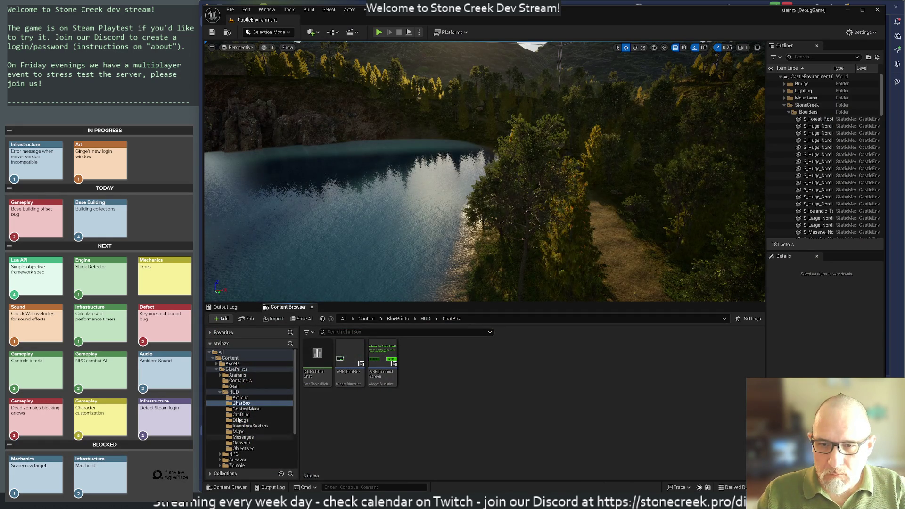
{"action": "left_click", "coordinate": [219, 393]}
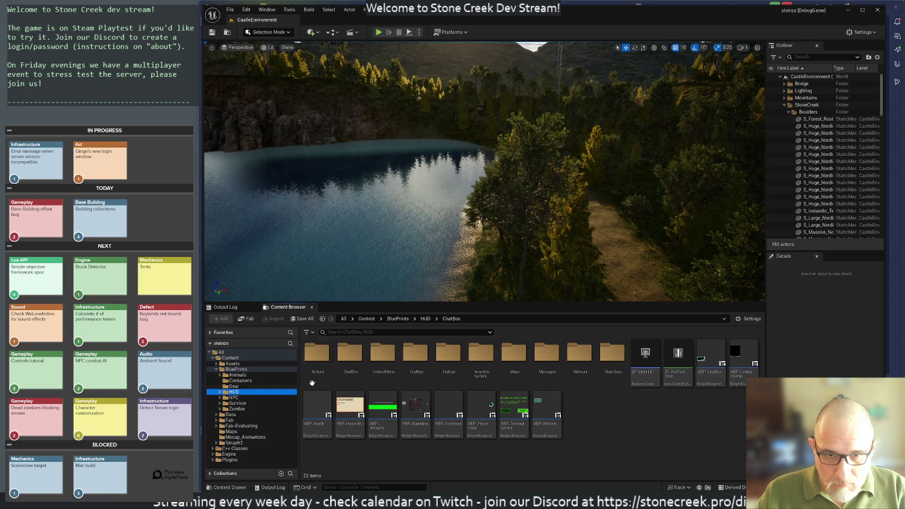
{"action": "double_click", "coordinate": [583, 360]}
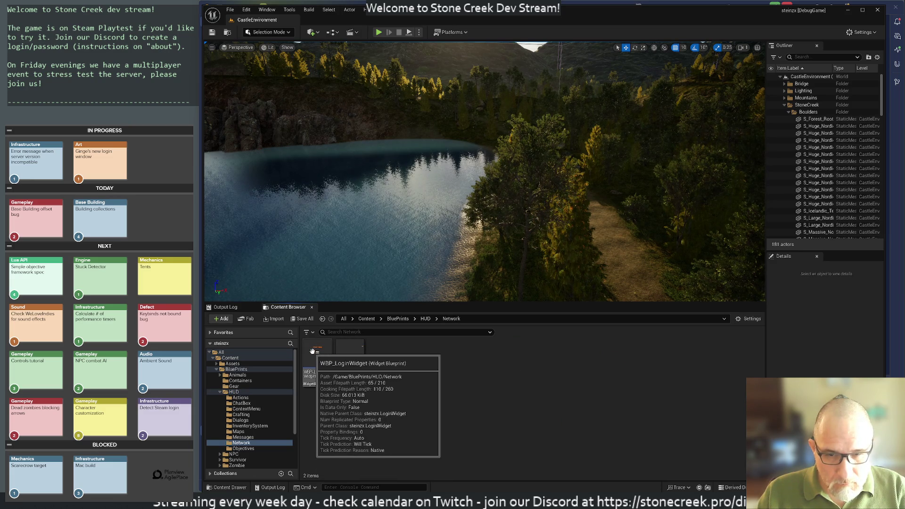
{"action": "double_click", "coordinate": [318, 386]}
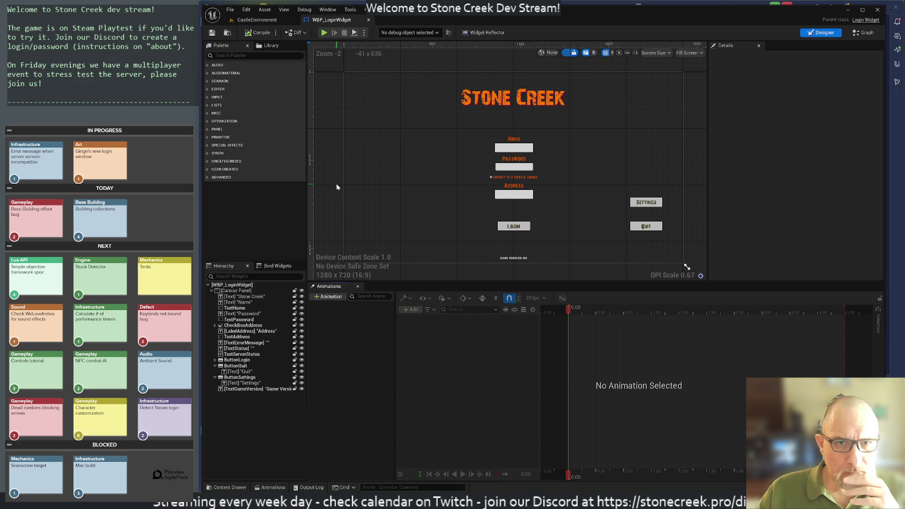
Add an Image widget from the Palette onto the login Canvas Panel, then return to CastleEnvironment
{"action": "left_click", "coordinate": [376, 116]}
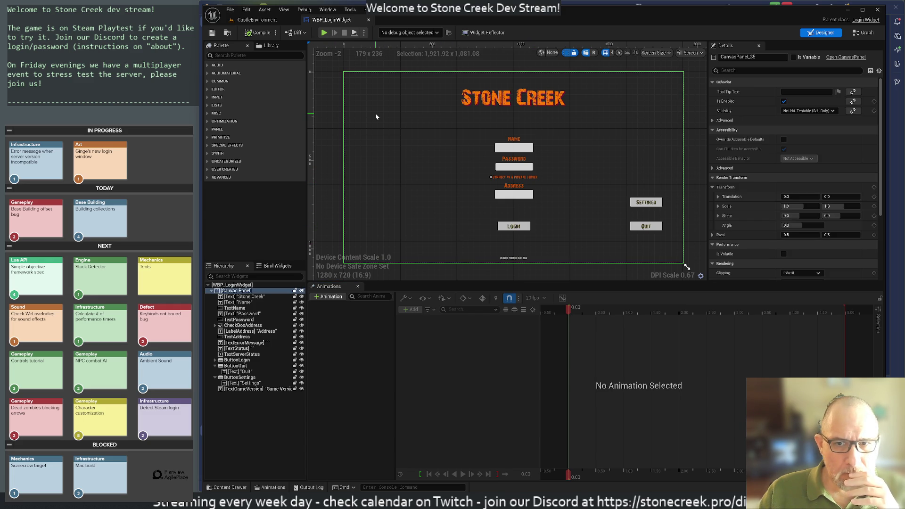
{"action": "left_click", "coordinate": [227, 56]}
{"action": "type", "text": "imag"}
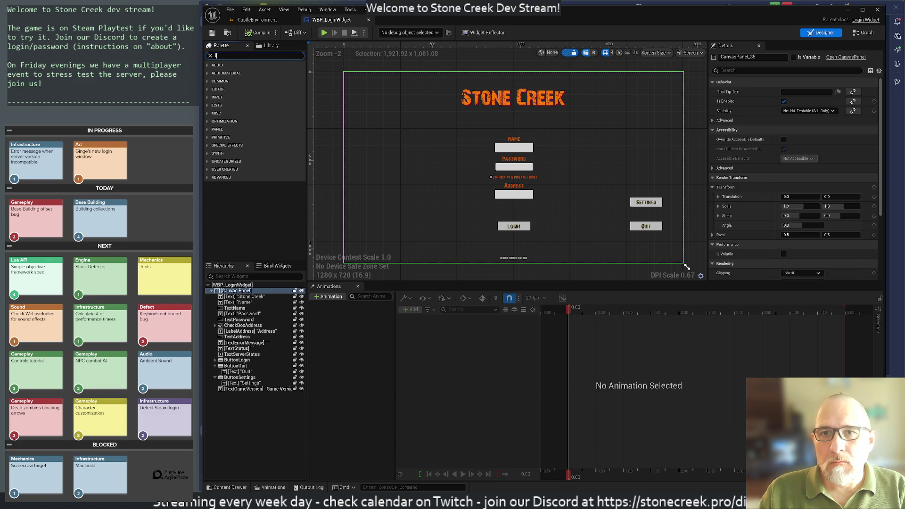
{"action": "type", "text": "e"}
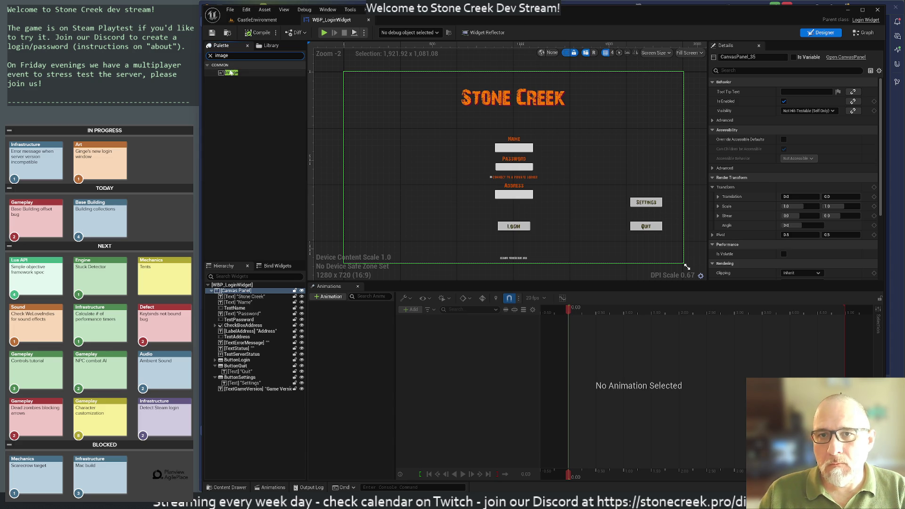
{"action": "left_click", "coordinate": [228, 73]}
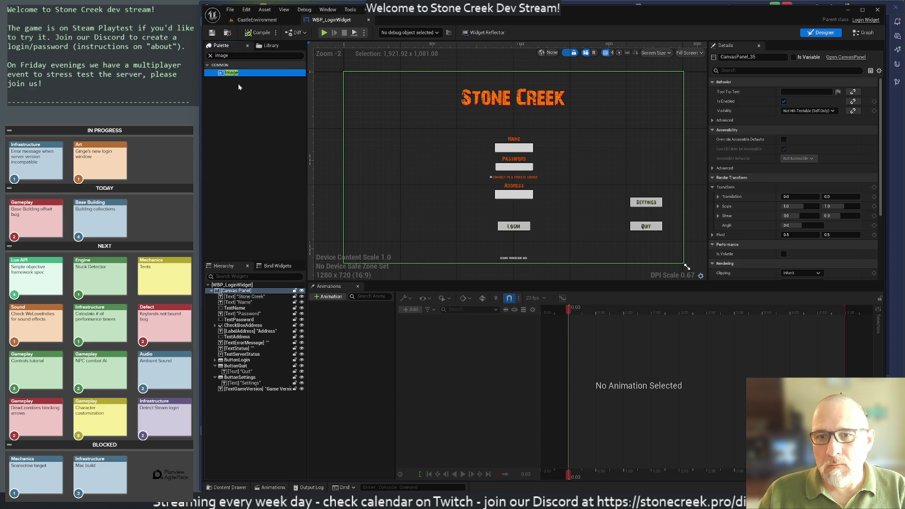
{"action": "left_click_drag", "start_coordinate": [239, 261], "coordinate": [235, 291]}
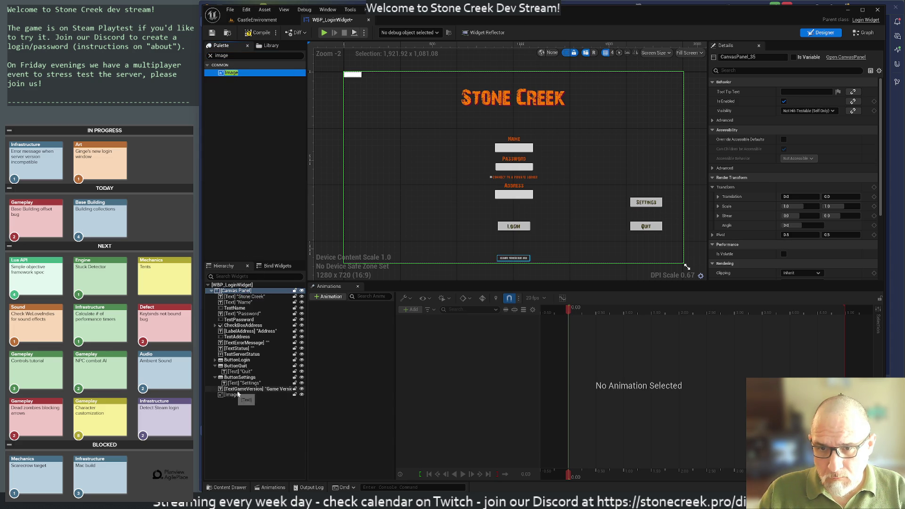
{"action": "left_click", "coordinate": [253, 20]}
{"action": "left_click", "coordinate": [409, 390]}
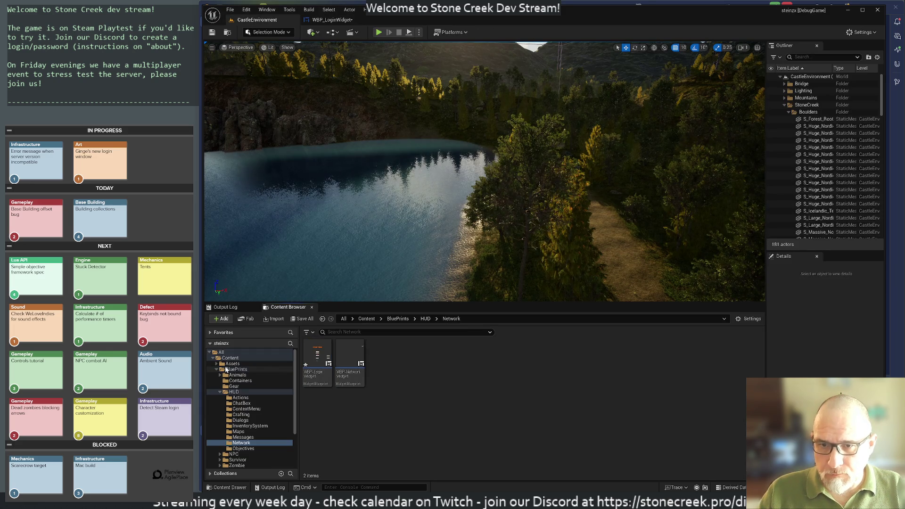
Create a new folder named LoginScreen inside the Assets folder
{"action": "left_click", "coordinate": [216, 364]}
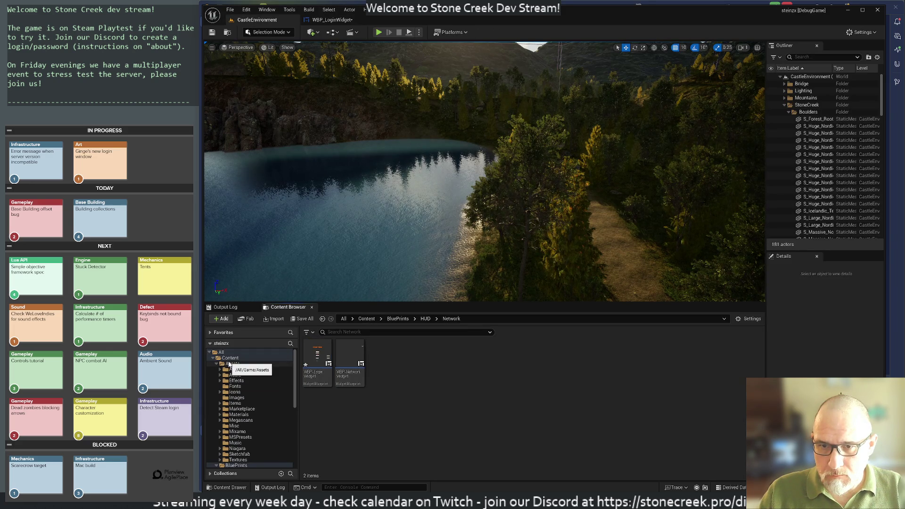
{"action": "right_click", "coordinate": [233, 365]}
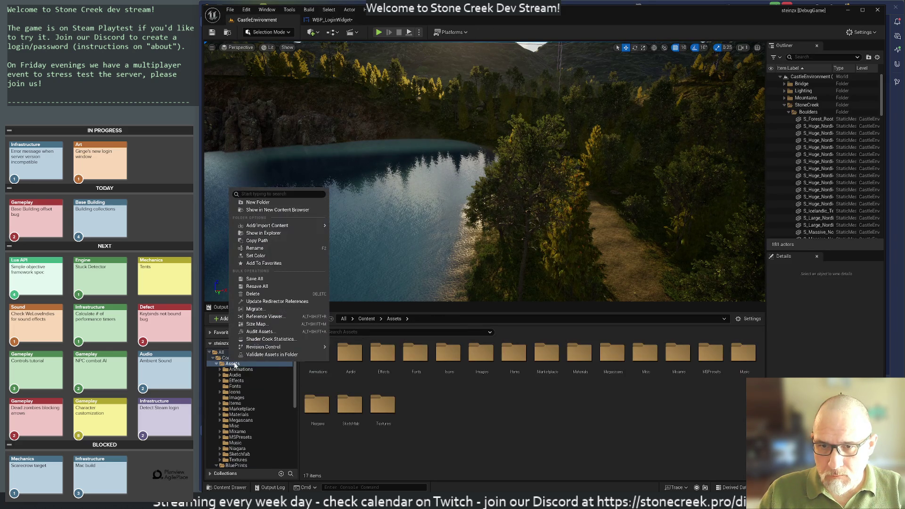
{"action": "left_click", "coordinate": [255, 203]}
{"action": "type", "text": "LoginSc"}
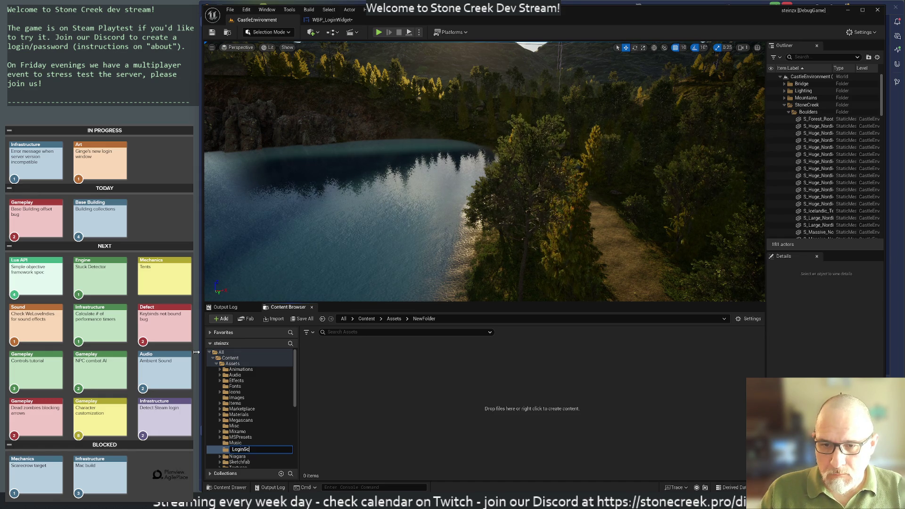
{"action": "type", "text": "reen"}
{"action": "key", "text": "Return"}
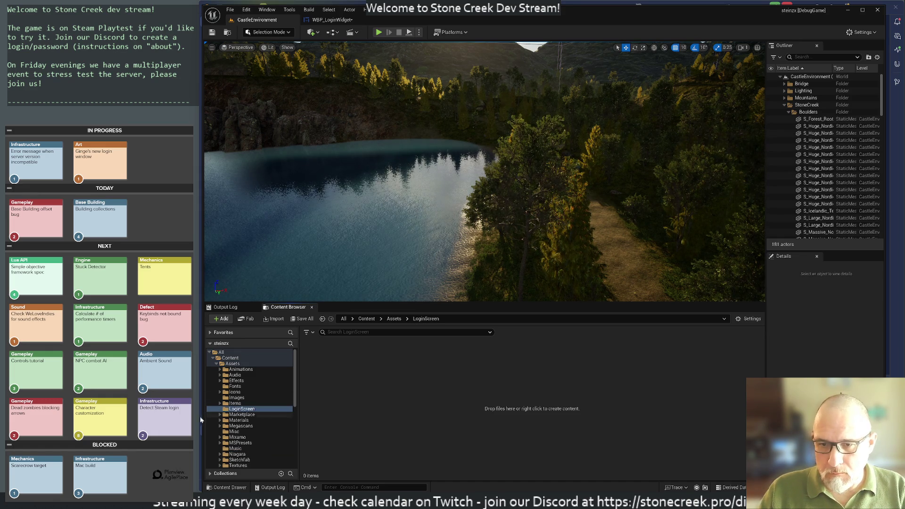
Import all nine Launcher UI images from Explorer into the LoginScreen folder
{"action": "key", "text": "alt+Tab"}
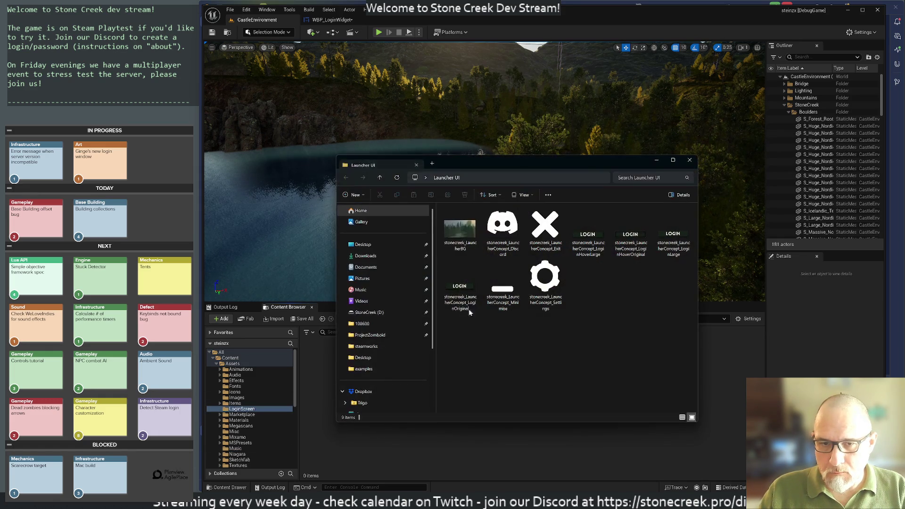
{"action": "mouse_move", "coordinate": [540, 166]}
{"action": "left_mouse_down"}
{"action": "mouse_move", "coordinate": [223, 78]}
{"action": "mouse_move", "coordinate": [272, 51]}
{"action": "left_mouse_up"}
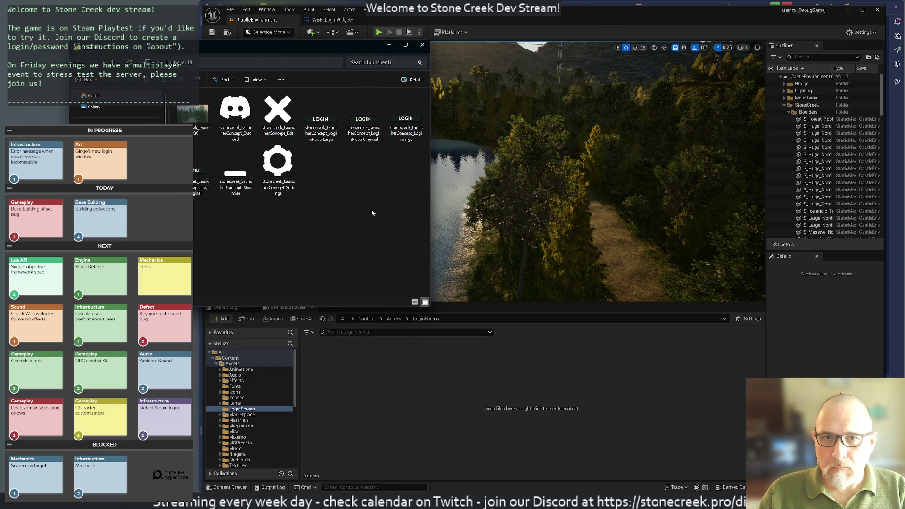
{"action": "mouse_move", "coordinate": [196, 225]}
{"action": "left_mouse_down"}
{"action": "mouse_move", "coordinate": [403, 142]}
{"action": "mouse_move", "coordinate": [424, 89]}
{"action": "left_mouse_up"}
{"action": "mouse_move", "coordinate": [236, 116]}
{"action": "left_mouse_down"}
{"action": "mouse_move", "coordinate": [279, 225]}
{"action": "mouse_move", "coordinate": [416, 414]}
{"action": "left_mouse_up"}
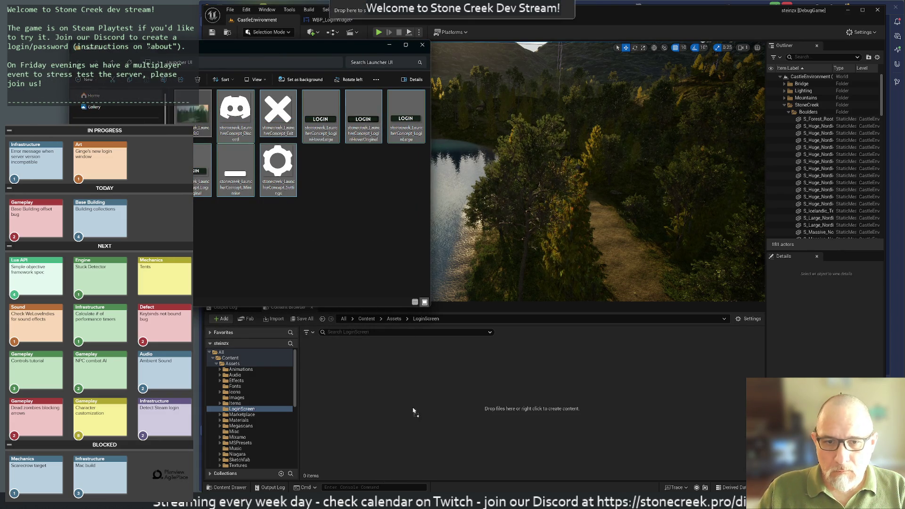
{"action": "left_click_drag", "start_coordinate": [377, 380], "coordinate": [377, 379]}
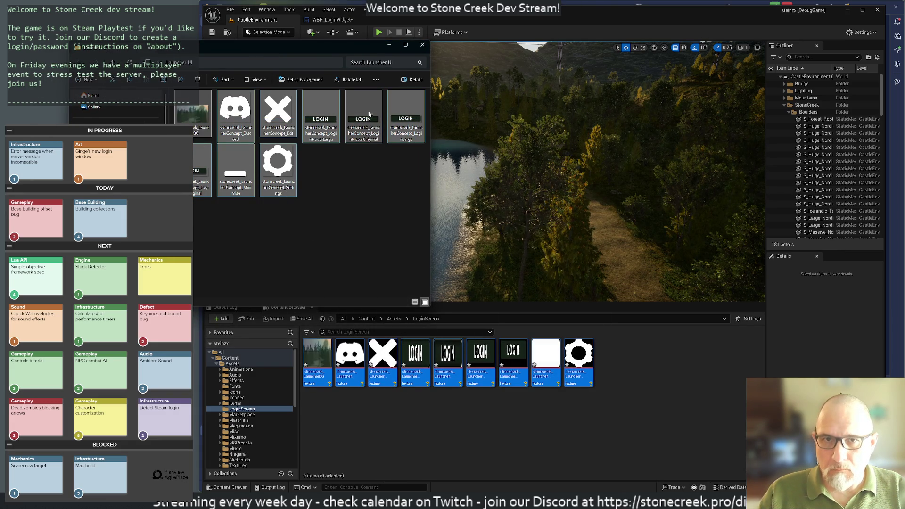
{"action": "left_click", "coordinate": [415, 45]}
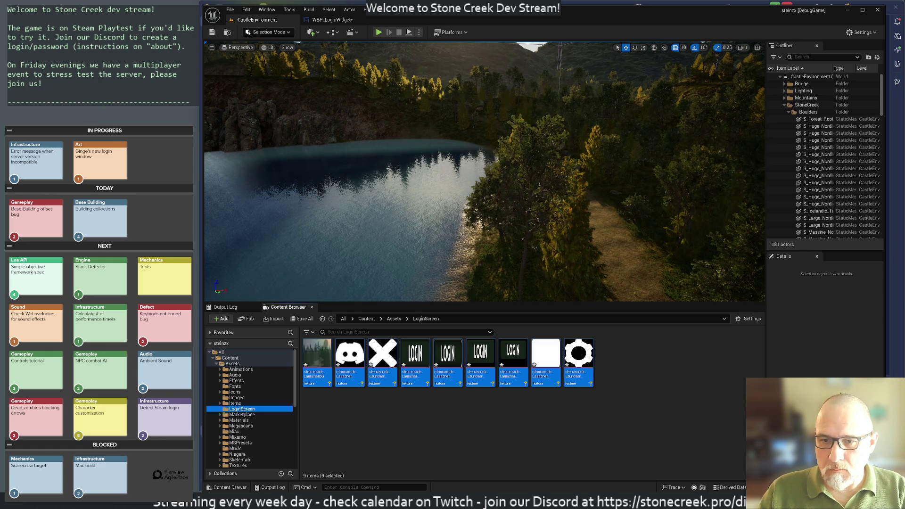
{"action": "right_click", "coordinate": [222, 361]}
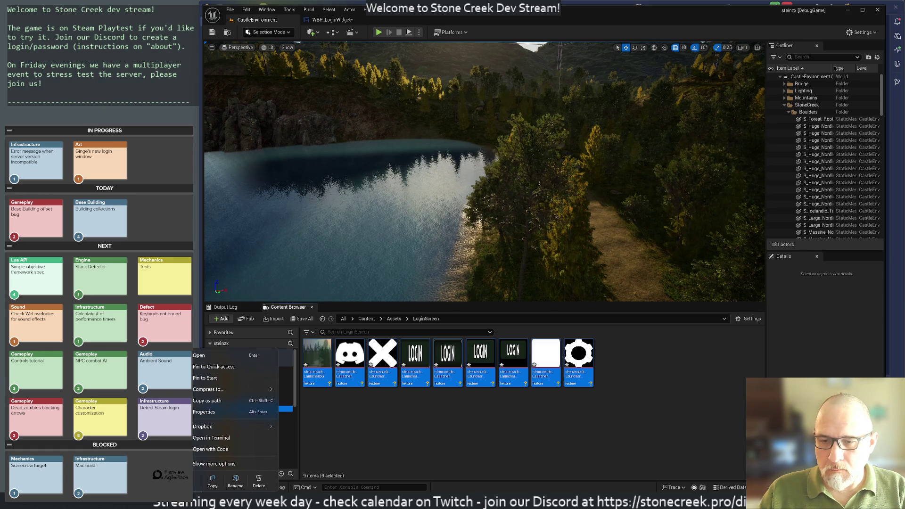
{"action": "left_click", "coordinate": [381, 216]}
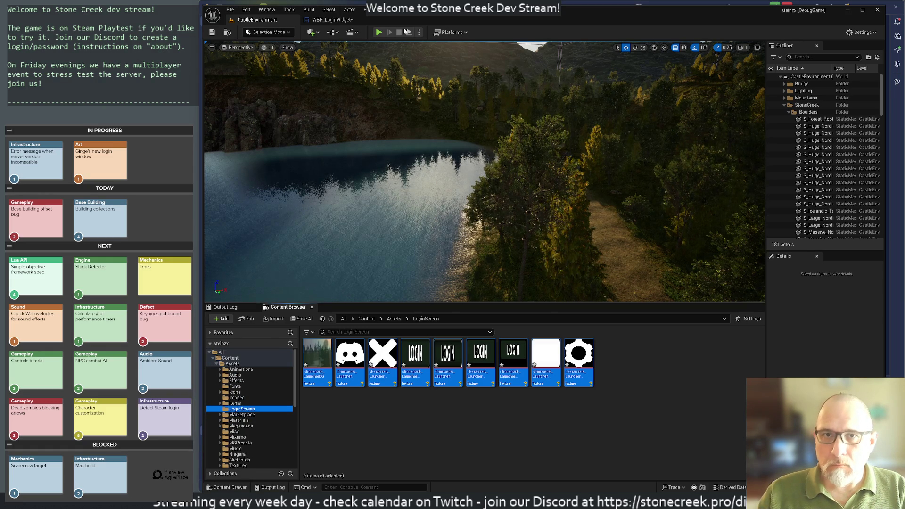
Select the new Image widget in WBP_LoginWidget and locate the forest background texture
{"action": "left_click", "coordinate": [332, 20]}
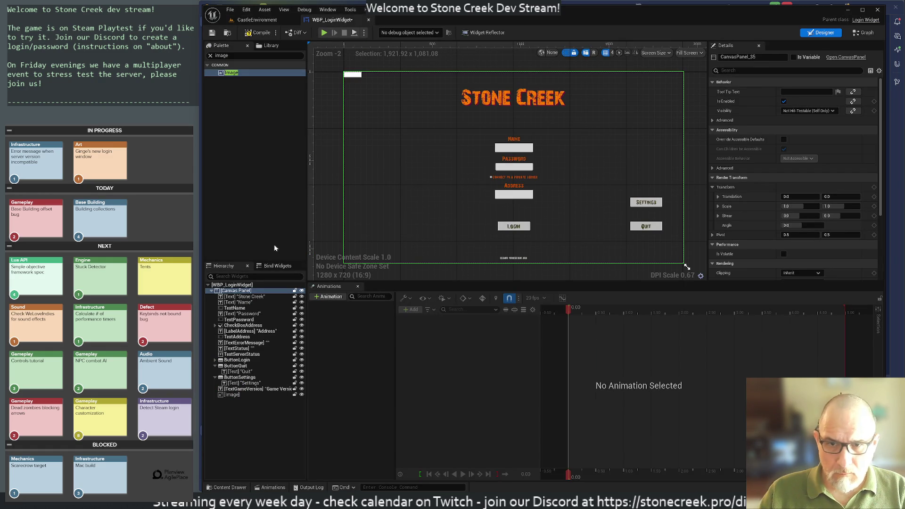
{"action": "left_click", "coordinate": [236, 396]}
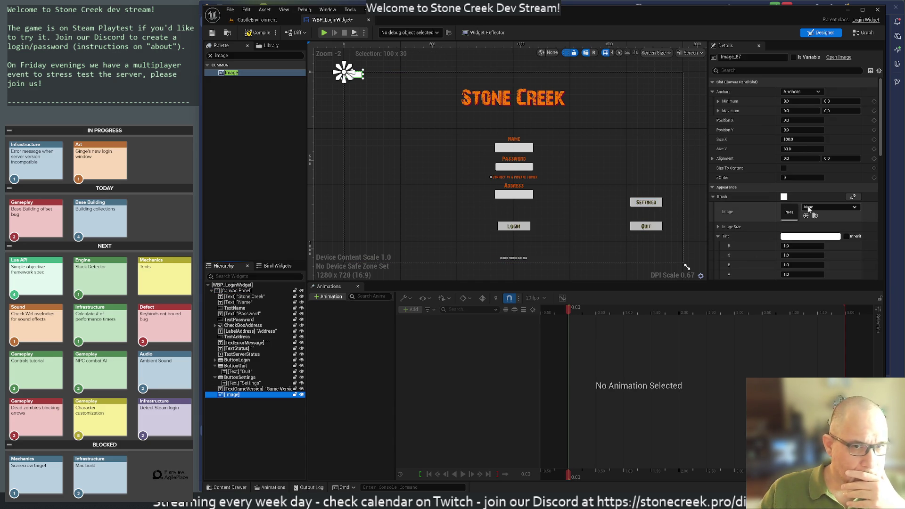
{"action": "left_click", "coordinate": [269, 18]}
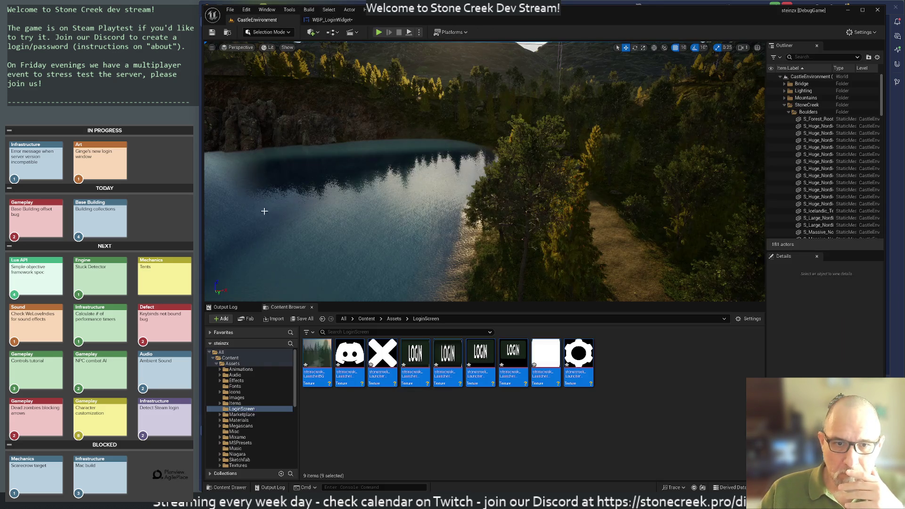
{"action": "left_click", "coordinate": [315, 355]}
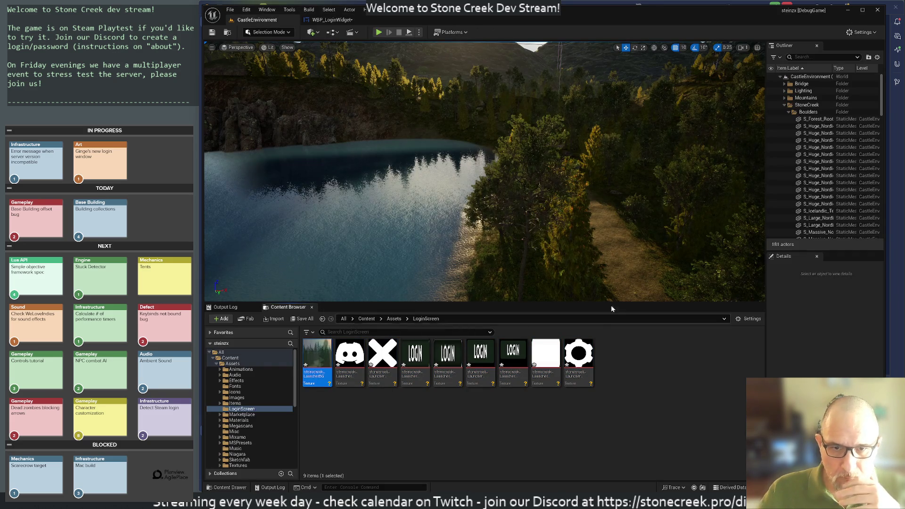
{"action": "left_click", "coordinate": [332, 19]}
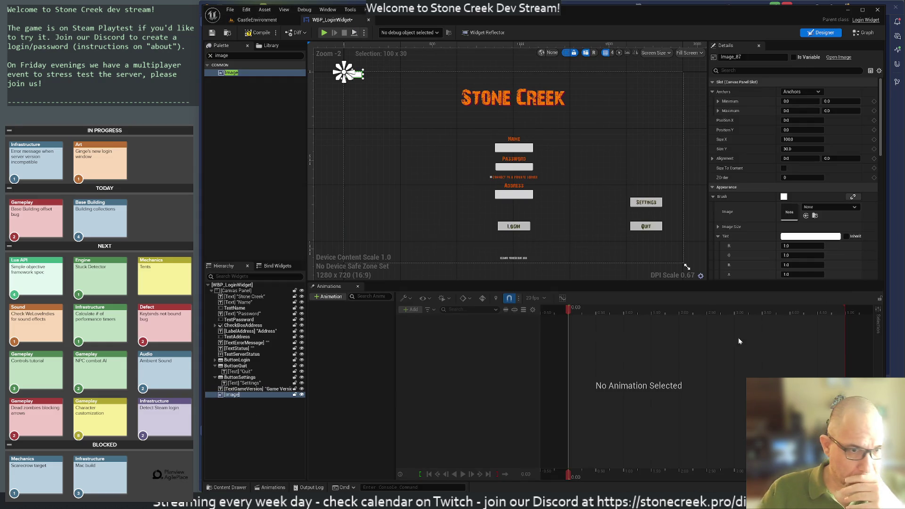
Search 'launcher' in the Brush Image picker and choose stonecreek_LauncherBG
{"action": "left_click", "coordinate": [818, 209]}
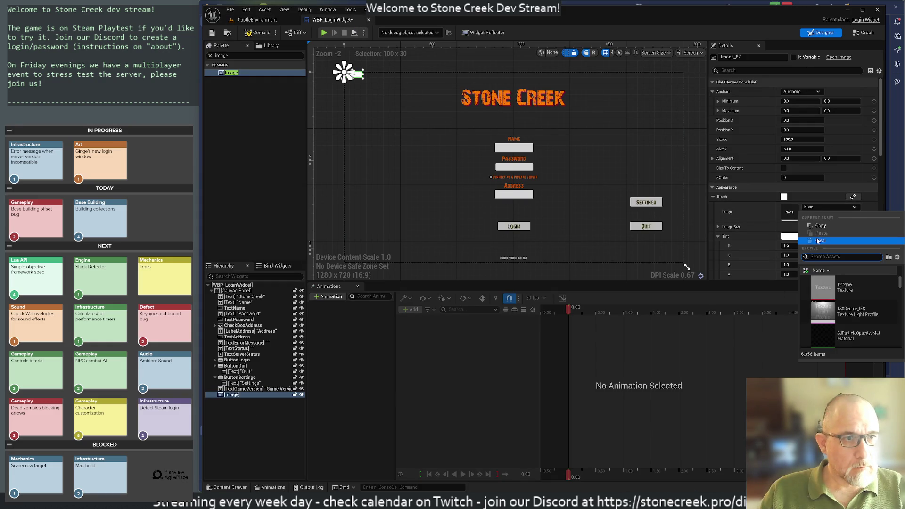
{"action": "type", "text": "launch"}
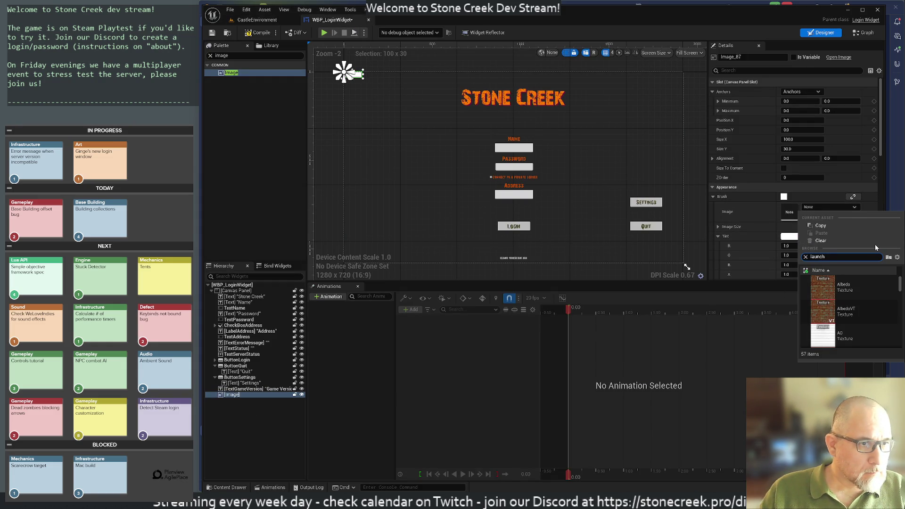
{"action": "type", "text": "er"}
{"action": "scroll", "coordinate": [845, 325], "scroll_direction": "down", "scroll_amount": 3}
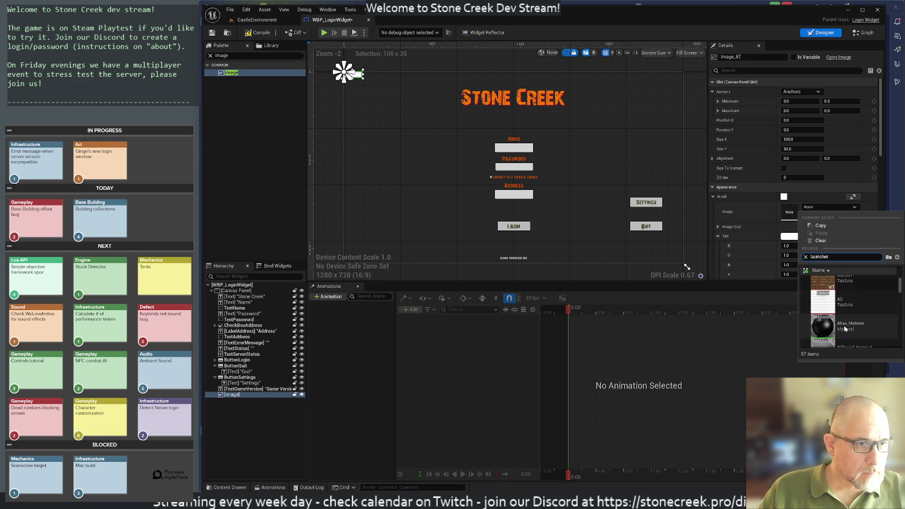
{"action": "scroll", "coordinate": [847, 331], "scroll_direction": "down", "scroll_amount": 5}
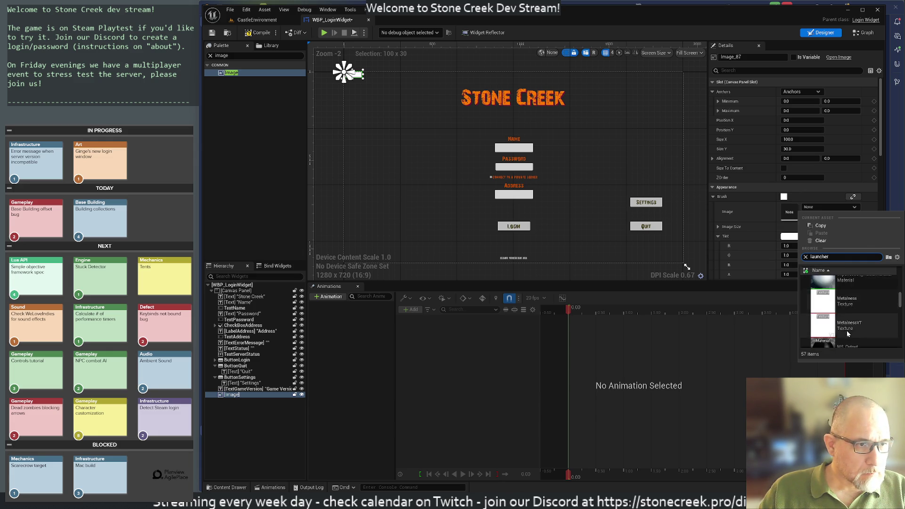
{"action": "scroll", "coordinate": [849, 333], "scroll_direction": "down", "scroll_amount": 3}
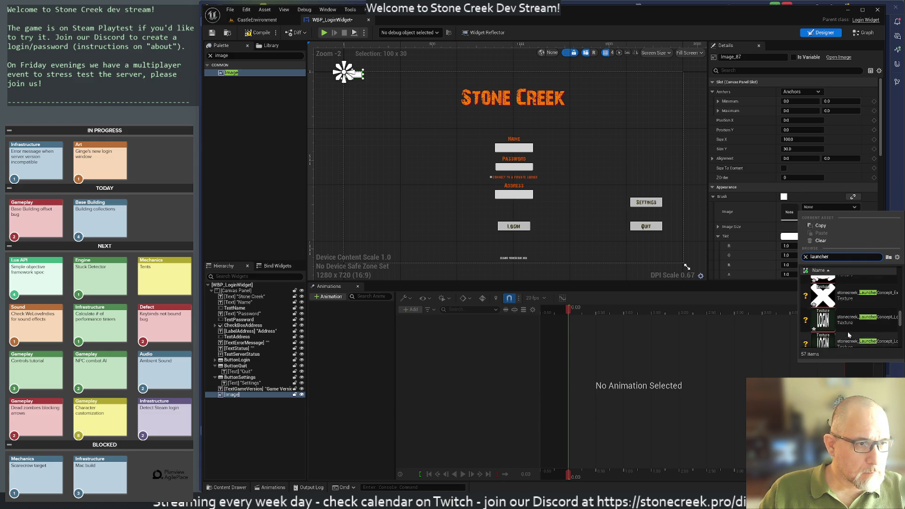
{"action": "left_click", "coordinate": [852, 294]}
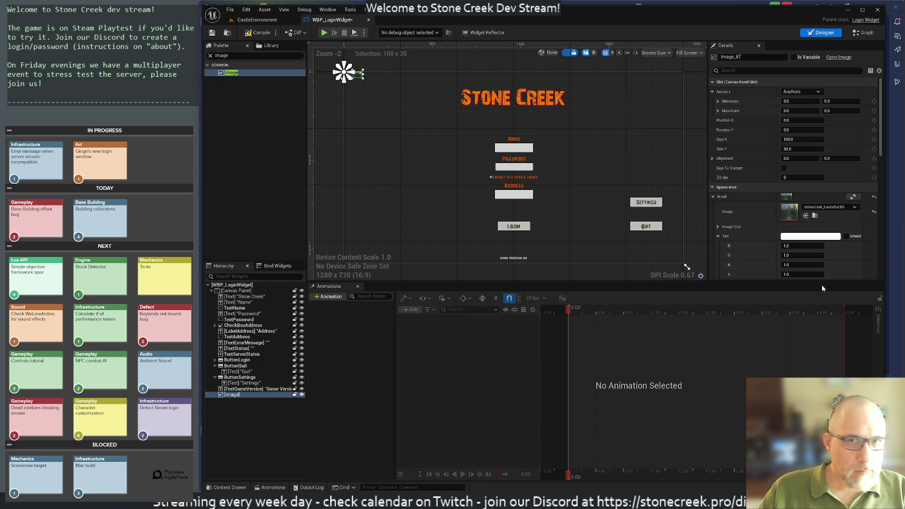
Size the background image to its texture and move it behind the other widgets
{"action": "left_click", "coordinate": [784, 169]}
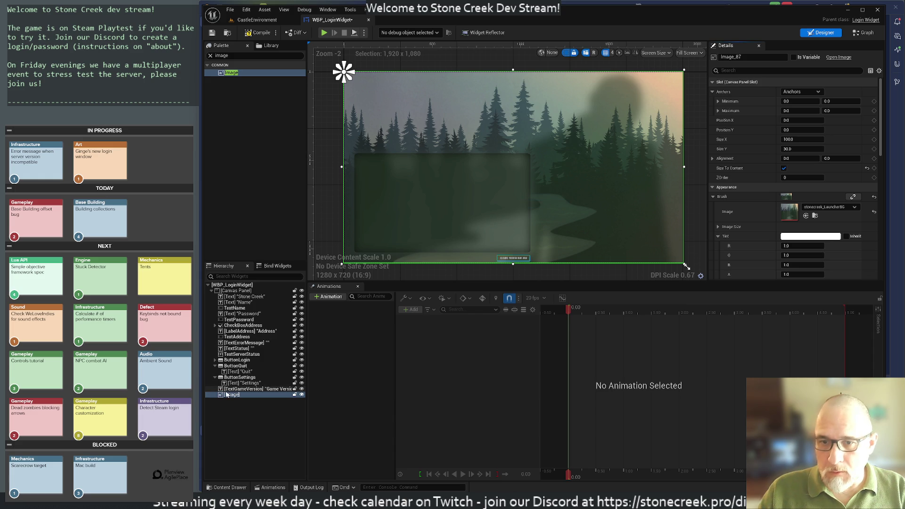
{"action": "left_click_drag", "start_coordinate": [228, 396], "coordinate": [238, 297]}
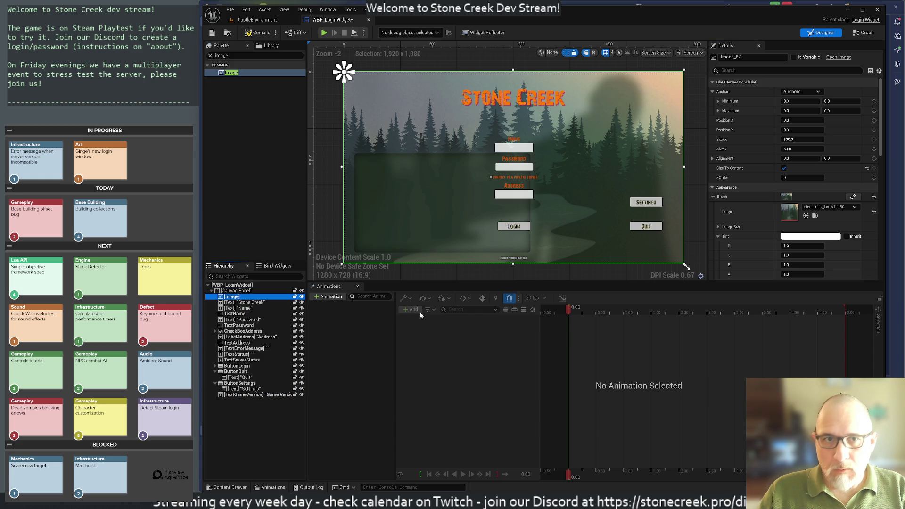
{"action": "left_click", "coordinate": [318, 212]}
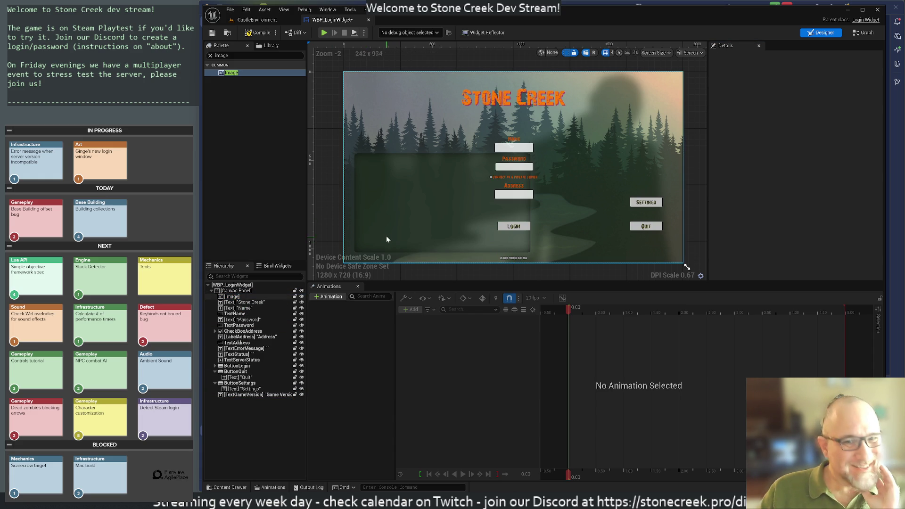
{"action": "scroll", "coordinate": [335, 216], "scroll_direction": "down", "scroll_amount": 2}
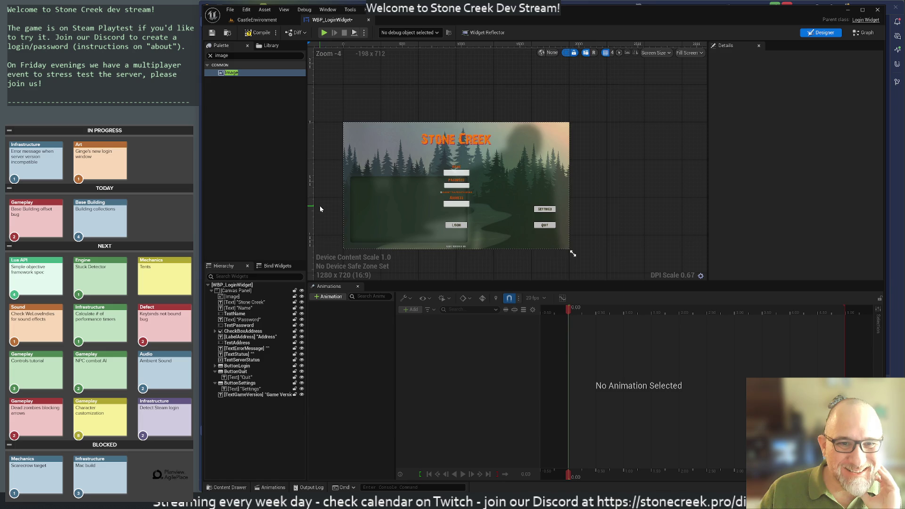
{"action": "left_click_drag", "start_coordinate": [320, 209], "coordinate": [383, 171]}
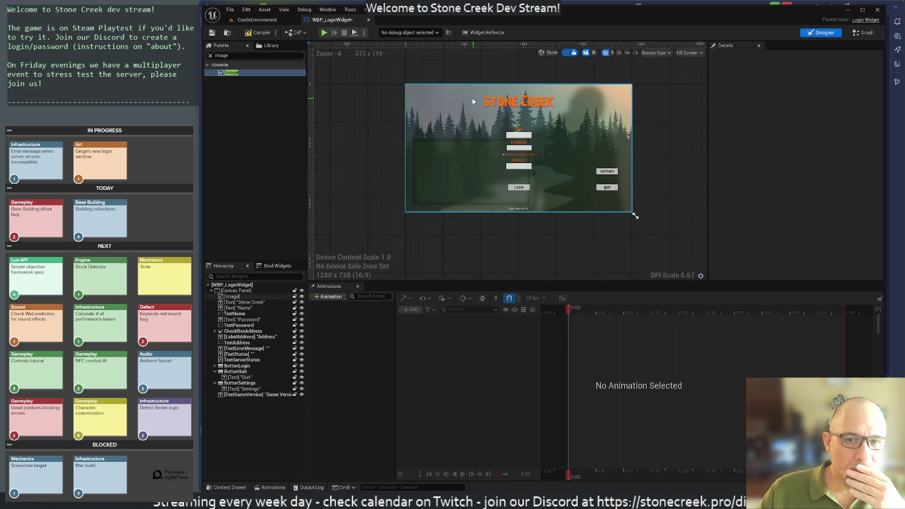
{"action": "left_click", "coordinate": [503, 103]}
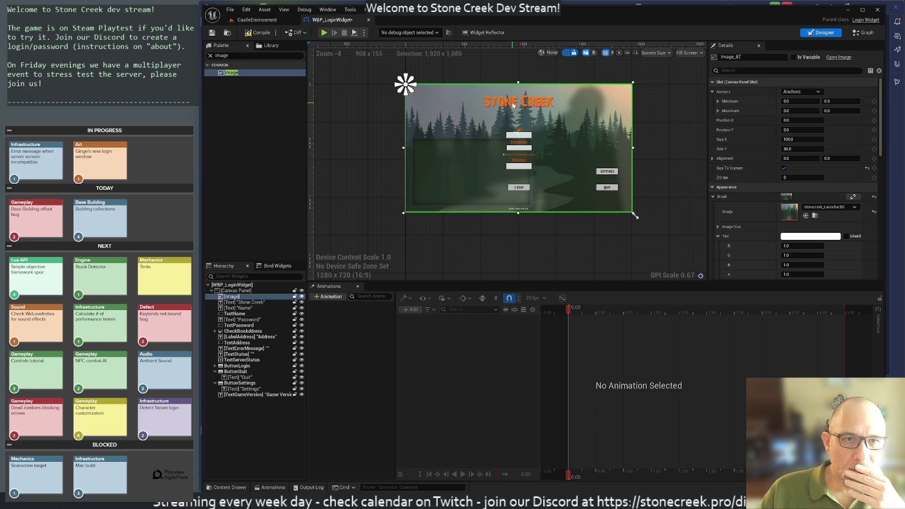
{"action": "left_click", "coordinate": [235, 303]}
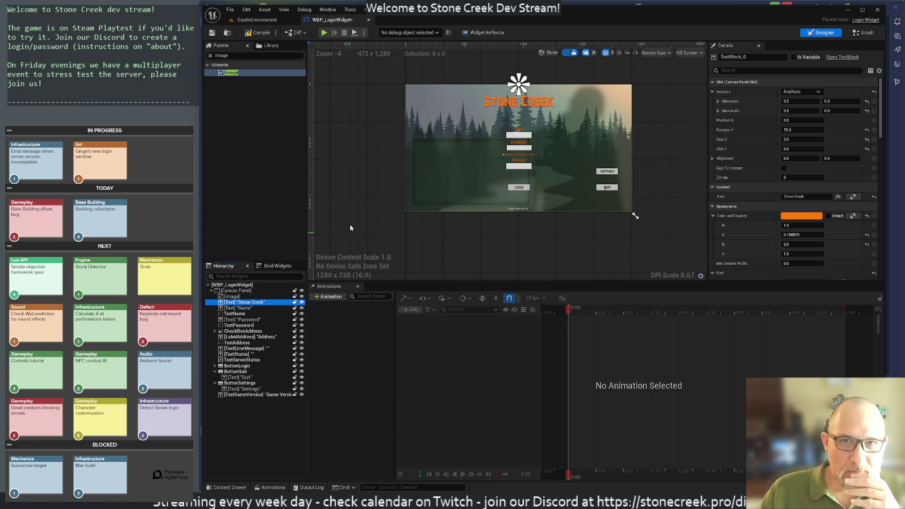
Compile WBP_LoginWidget, then return to its designer from the CastleEnvironment level
{"action": "left_click", "coordinate": [255, 33]}
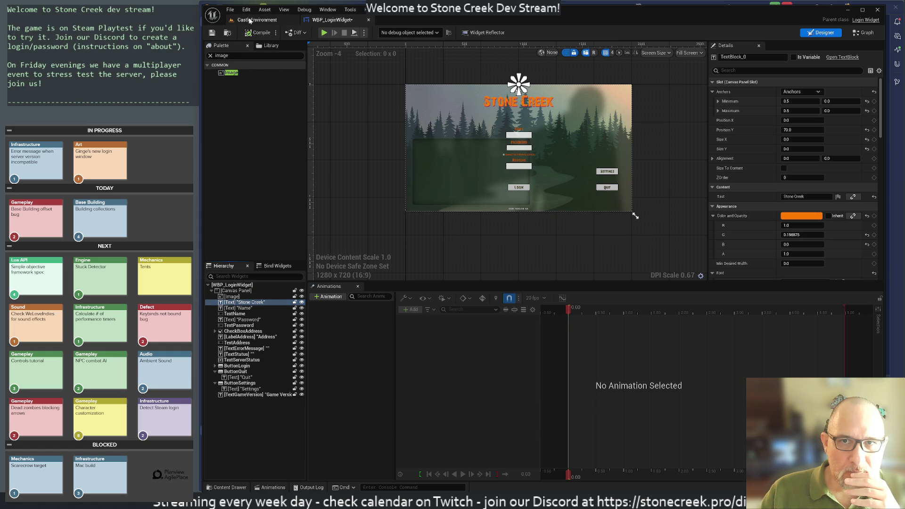
{"action": "left_click", "coordinate": [250, 20]}
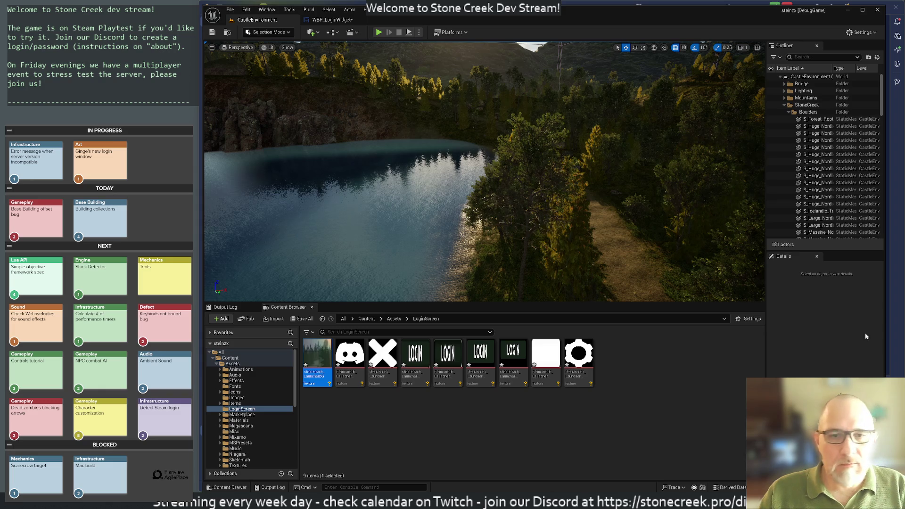
{"action": "left_click", "coordinate": [330, 20]}
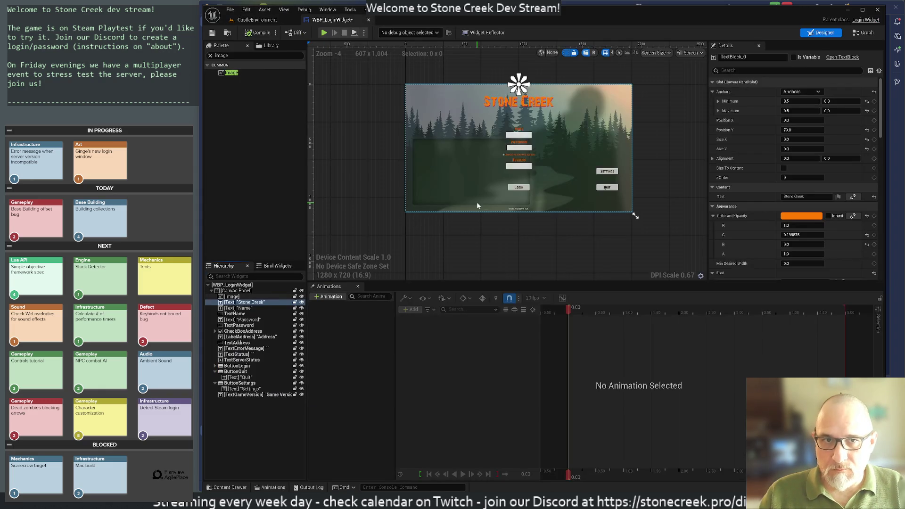
Add a new Image to the Canvas Panel and name the images ImageBackground and ImageLogo
{"action": "left_click", "coordinate": [230, 291]}
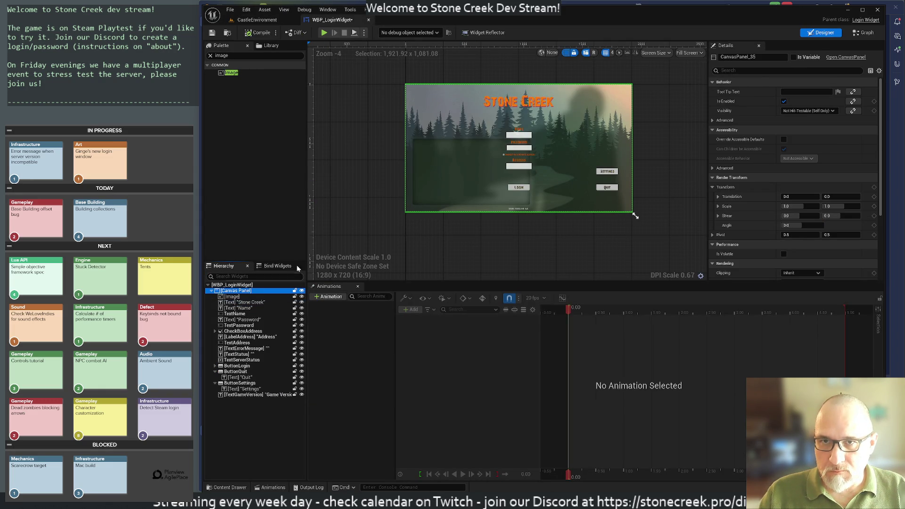
{"action": "left_click", "coordinate": [227, 73]}
{"action": "mouse_move", "coordinate": [232, 277]}
{"action": "left_mouse_down"}
{"action": "mouse_move", "coordinate": [240, 437]}
{"action": "mouse_move", "coordinate": [232, 296]}
{"action": "left_mouse_up"}
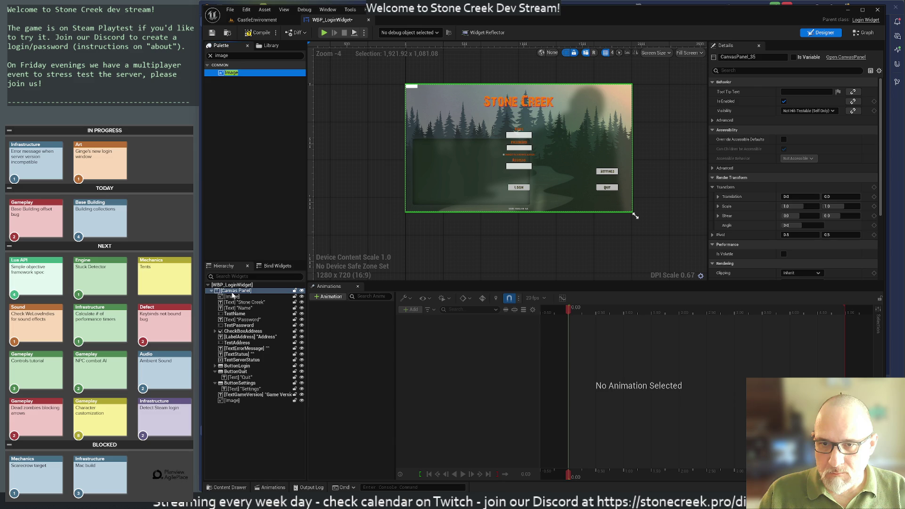
{"action": "double_click", "coordinate": [233, 298]}
{"action": "type", "text": "Backgrou"}
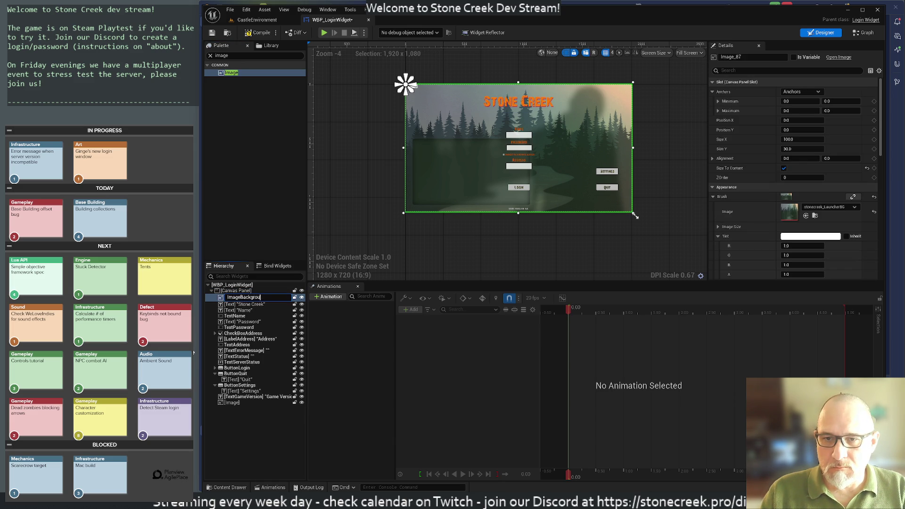
{"action": "type", "text": "nd"}
{"action": "key", "text": "Return"}
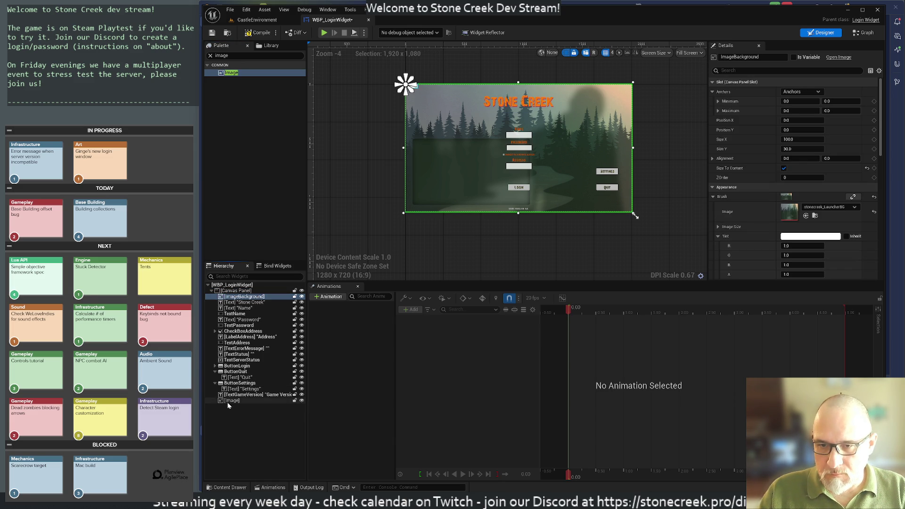
{"action": "left_click", "coordinate": [232, 401]}
{"action": "key", "text": "F2"}
{"action": "type", "text": "ImageLogo"}
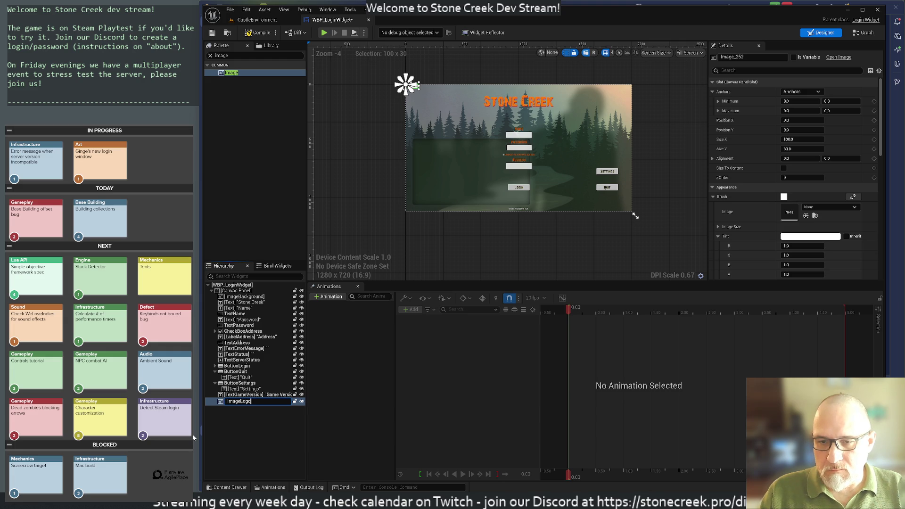
{"action": "key", "text": "Return"}
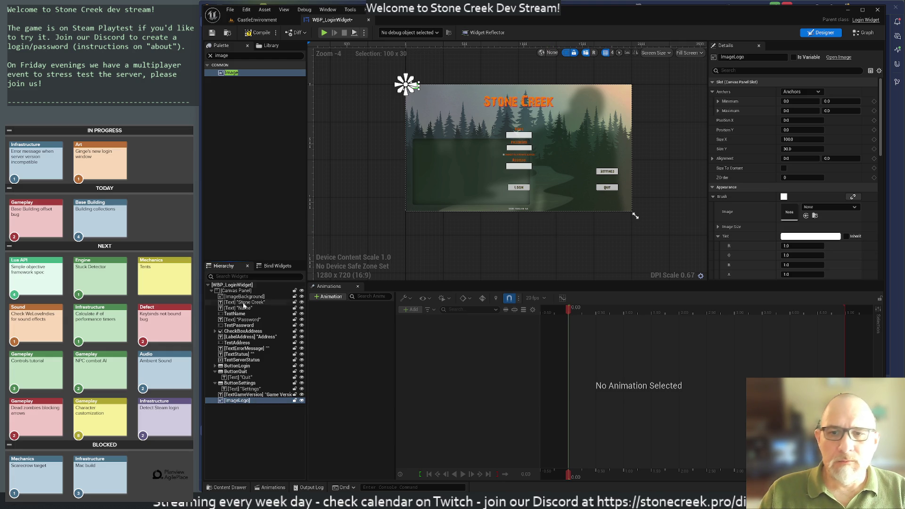
Delete the Stone Creek title text and switch to the CastleEnvironment level
{"action": "left_click", "coordinate": [243, 302]}
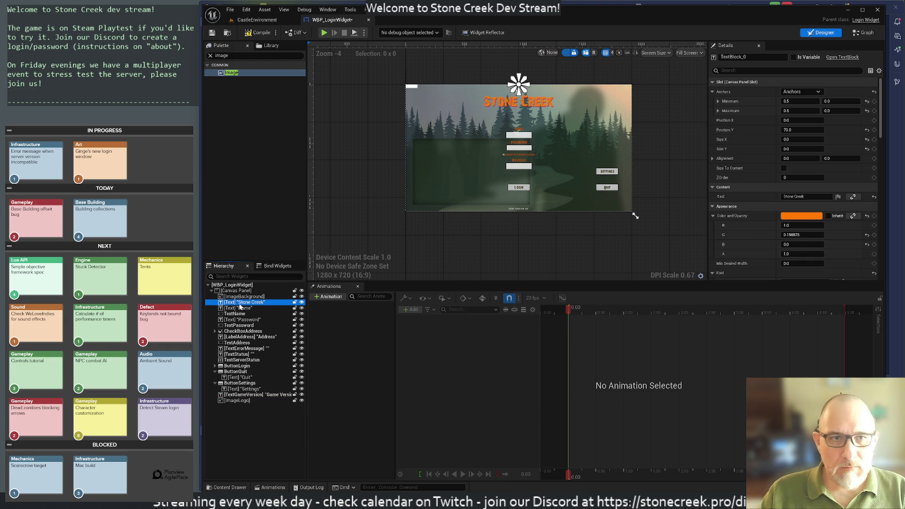
{"action": "left_click", "coordinate": [234, 309]}
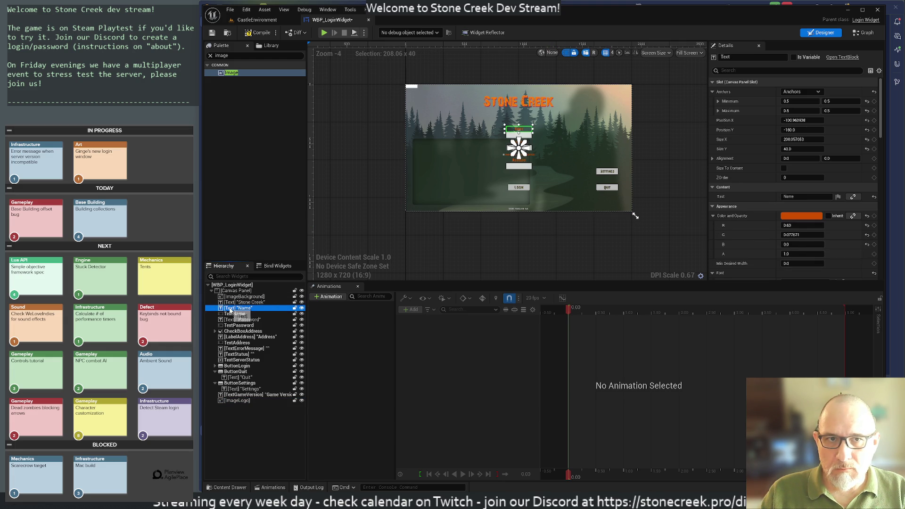
{"action": "left_click", "coordinate": [232, 303]}
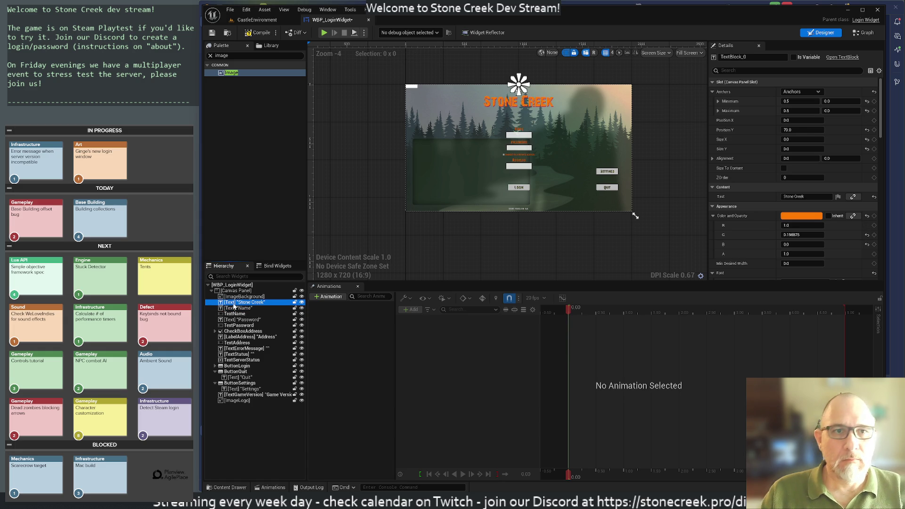
{"action": "key", "text": "Delete"}
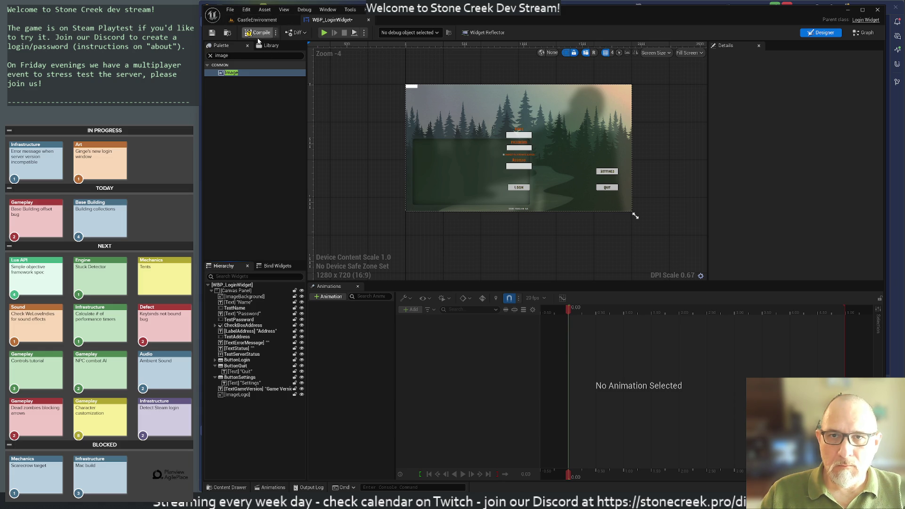
{"action": "left_click", "coordinate": [238, 395]}
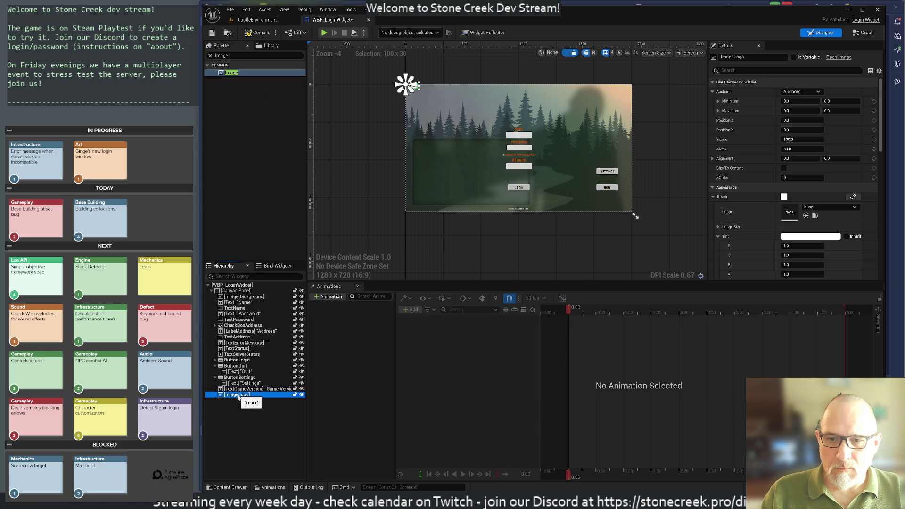
{"action": "left_click", "coordinate": [257, 20]}
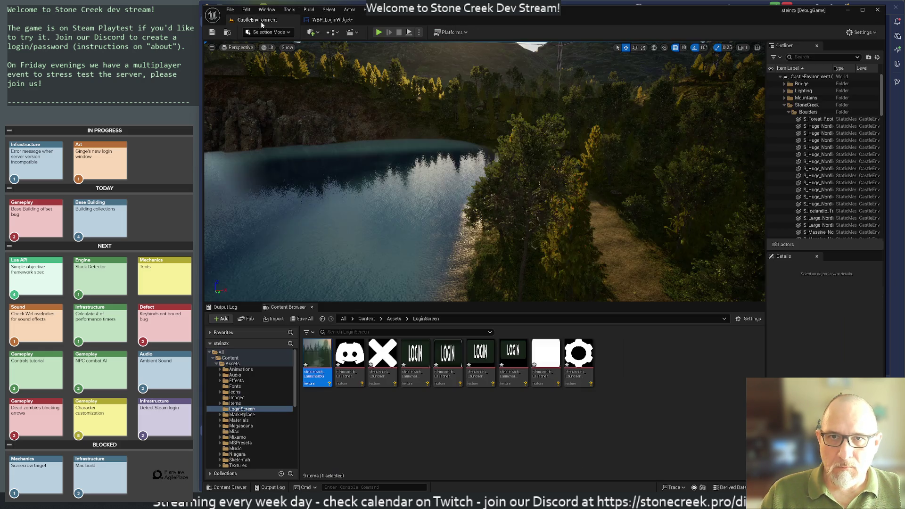
Bring the Launcher UI files window in front of Unreal Editor
{"action": "left_click", "coordinate": [477, 428]}
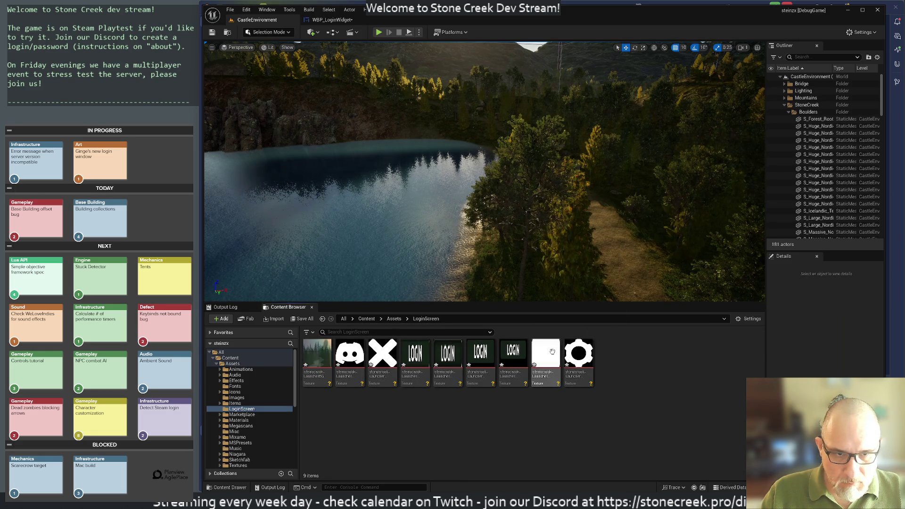
{"action": "mouse_move", "coordinate": [551, 351]}
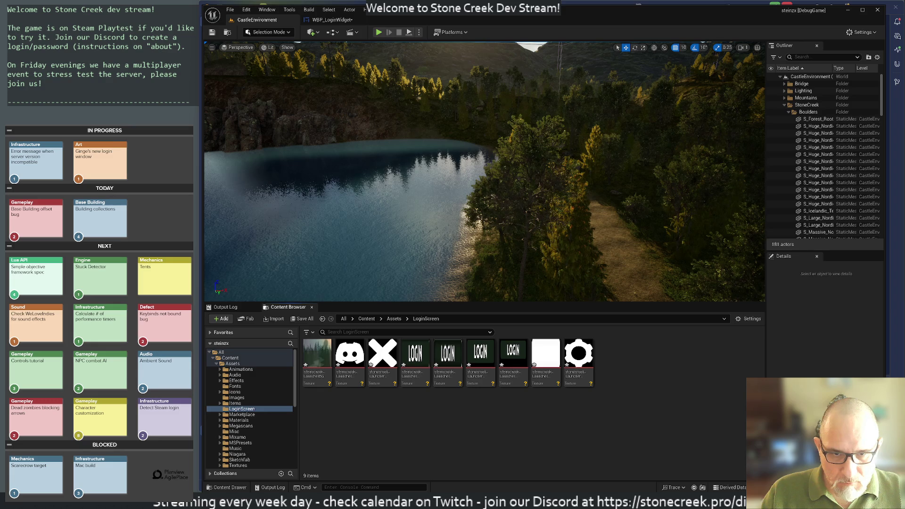
{"action": "key", "text": "alt+Tab"}
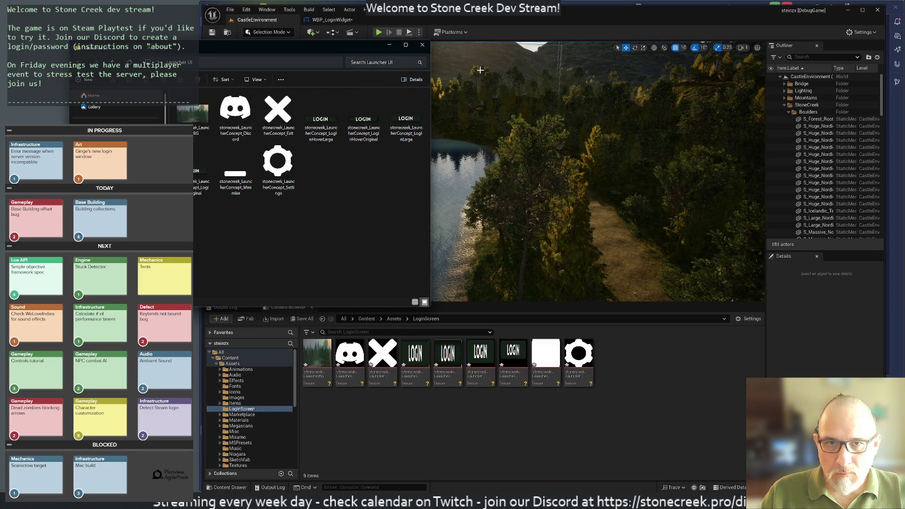
{"action": "left_click", "coordinate": [423, 45]}
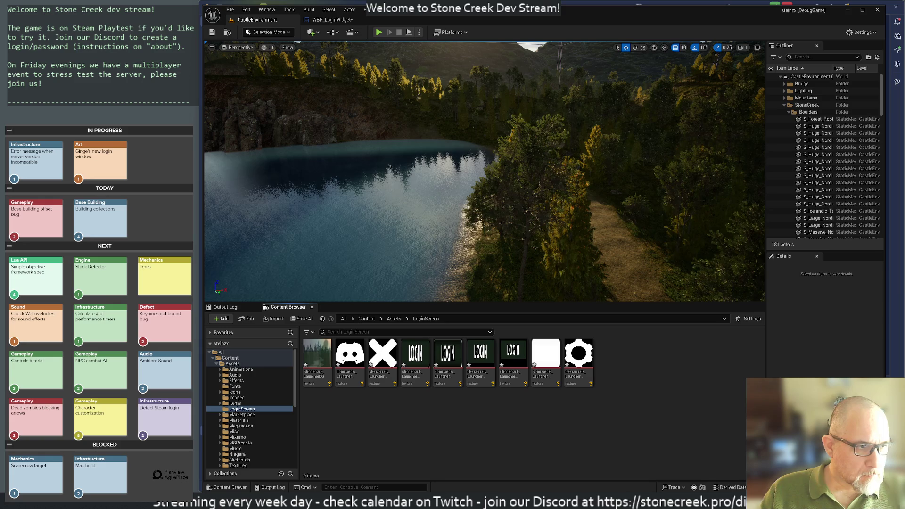
{"action": "key", "text": "alt+Tab"}
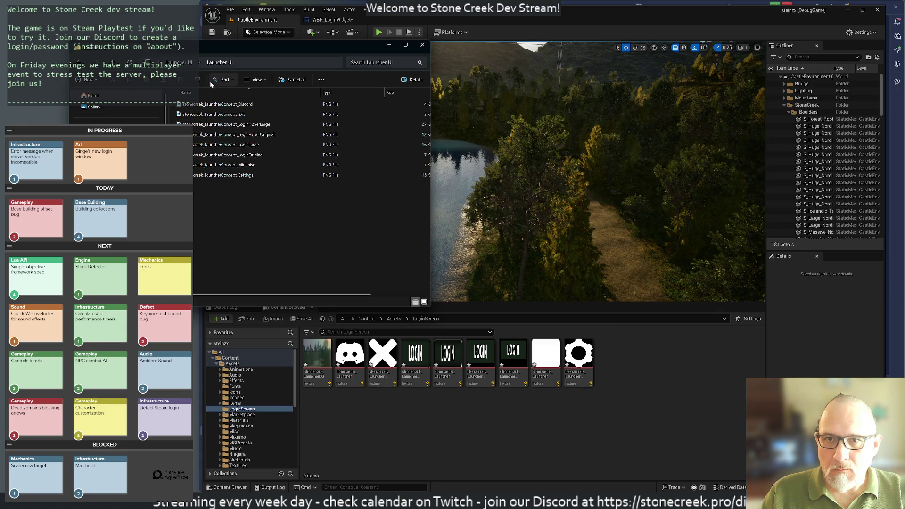
Show the files as extra large icons and go up to the parent folder
{"action": "left_click", "coordinate": [255, 80]}
{"action": "left_click", "coordinate": [258, 97]}
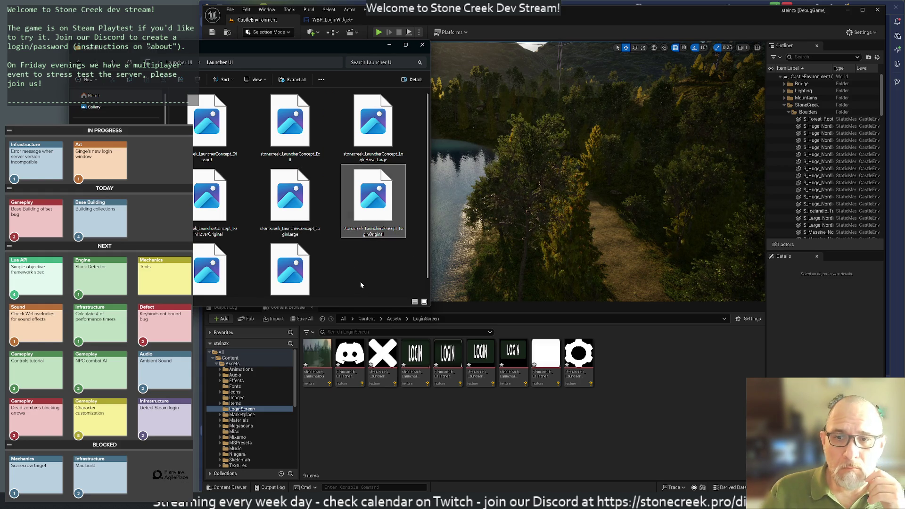
{"action": "left_click", "coordinate": [181, 64]}
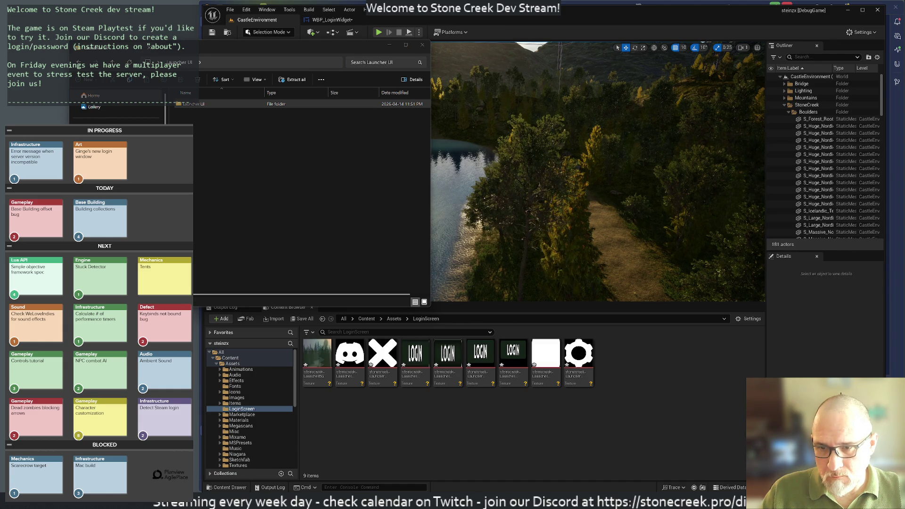
Open the Launcher UI folder in both Explorer windows and close the archive window
{"action": "double_click", "coordinate": [194, 105]}
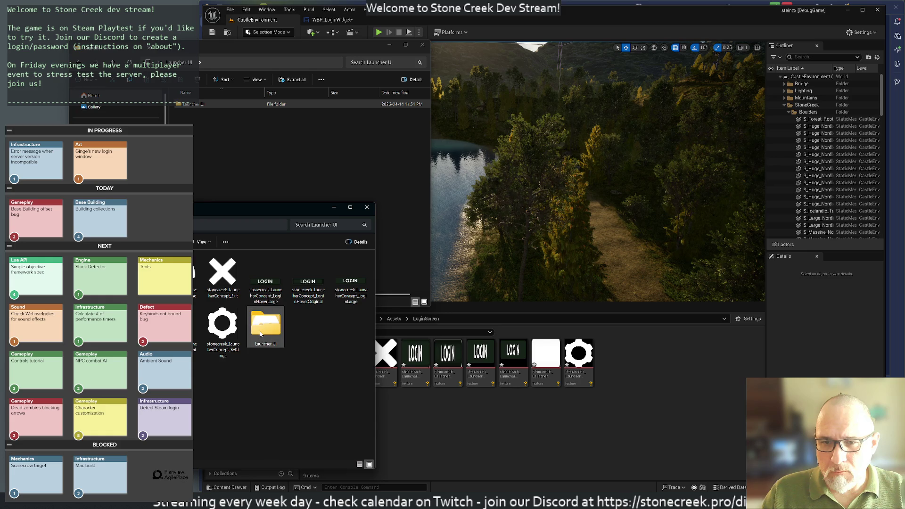
{"action": "double_click", "coordinate": [262, 330]}
{"action": "left_click", "coordinate": [423, 45]}
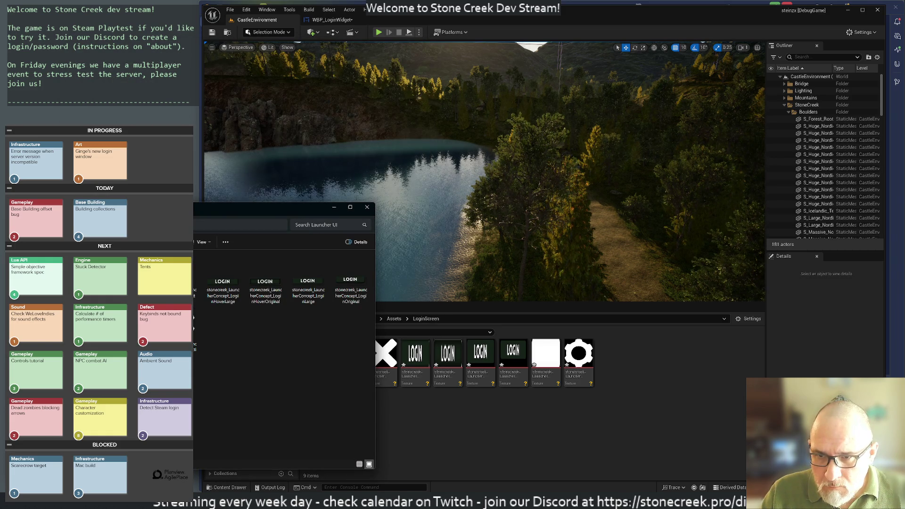
Preview the Minimise image, then drag the logo image files toward Launcher UI
{"action": "double_click", "coordinate": [189, 288]}
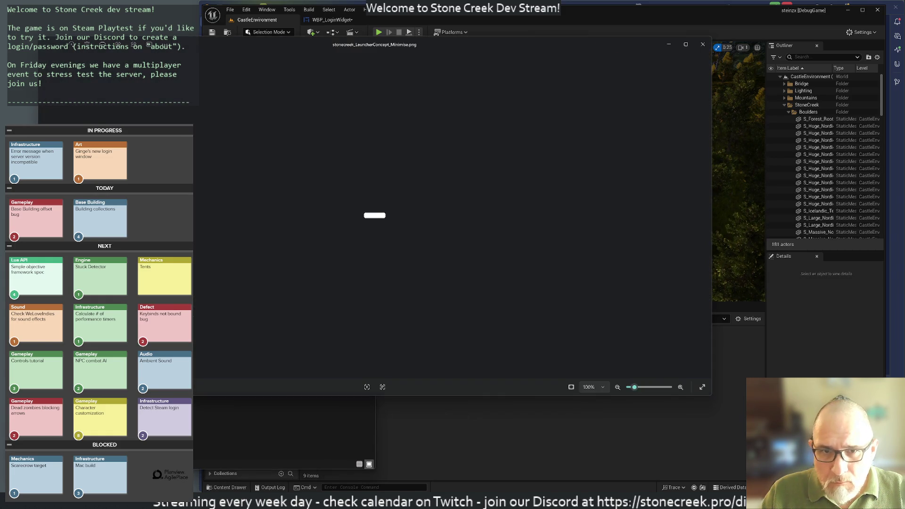
{"action": "left_click", "coordinate": [703, 44]}
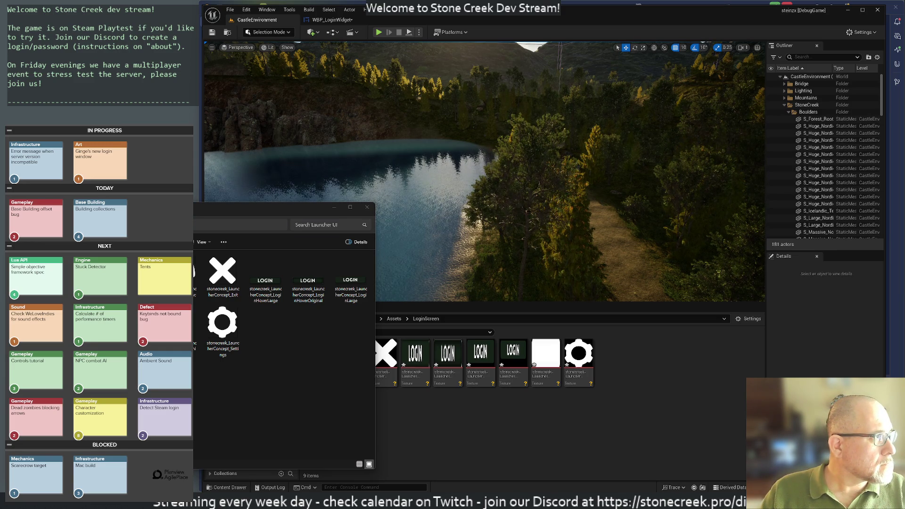
{"action": "left_click_drag", "start_coordinate": [223, 278], "coordinate": [6, 9]}
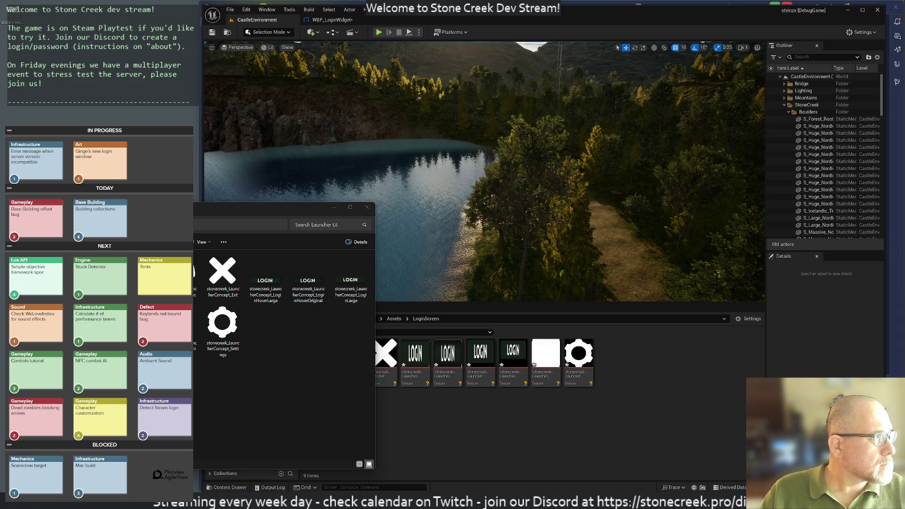
{"action": "left_click_drag", "start_coordinate": [7, 9], "coordinate": [8, 44]}
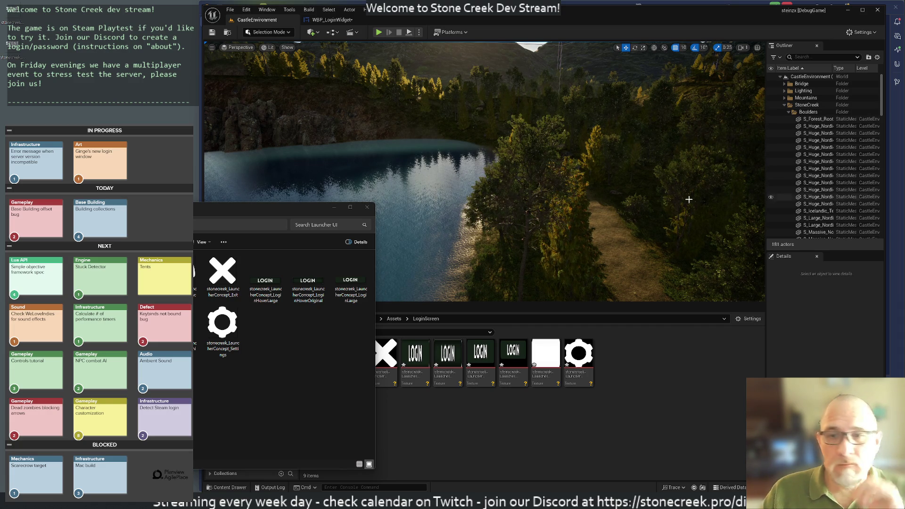
Move the Launcher UI window up and drop the two white logo files into it
{"action": "mouse_move", "coordinate": [261, 215]}
{"action": "left_mouse_down"}
{"action": "mouse_move", "coordinate": [258, 163]}
{"action": "mouse_move", "coordinate": [257, 180]}
{"action": "mouse_move", "coordinate": [303, 169]}
{"action": "mouse_move", "coordinate": [282, 163]}
{"action": "left_mouse_up"}
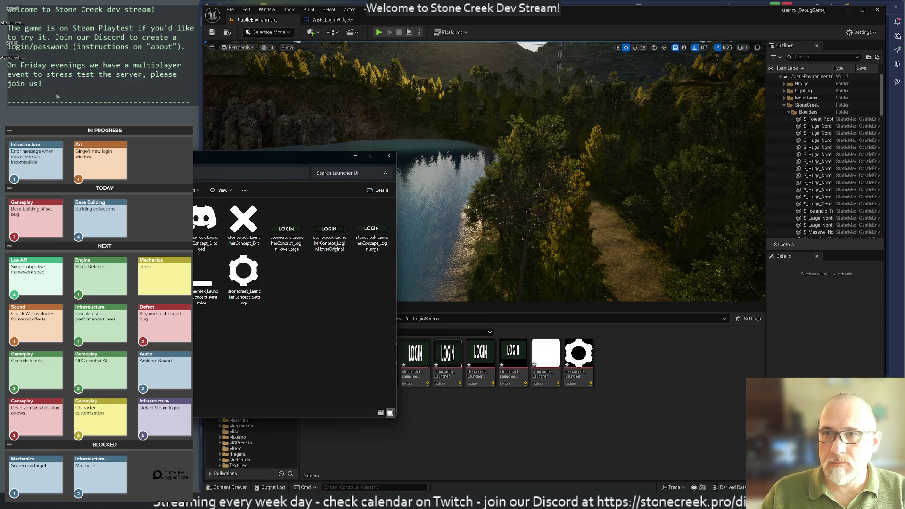
{"action": "mouse_move", "coordinate": [3, 21]}
{"action": "left_mouse_down"}
{"action": "mouse_move", "coordinate": [424, 14]}
{"action": "mouse_move", "coordinate": [310, 357]}
{"action": "left_mouse_up"}
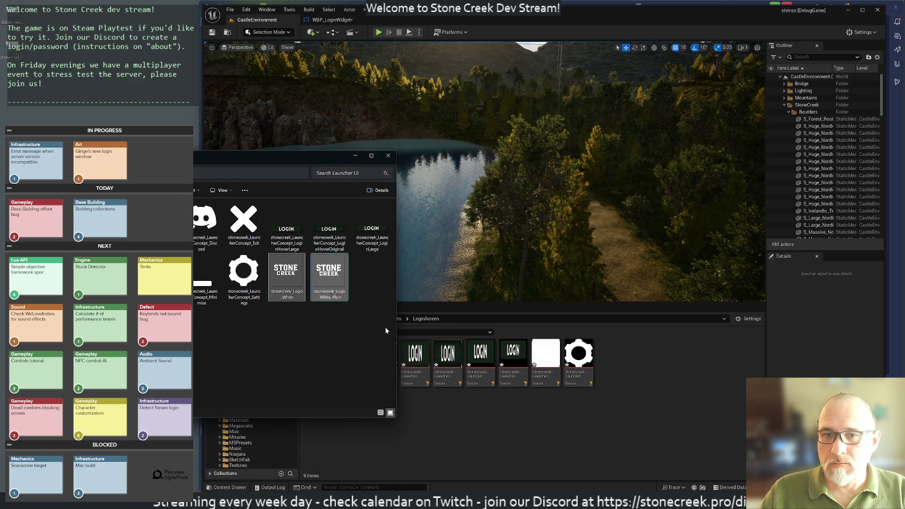
{"action": "left_click", "coordinate": [314, 311]}
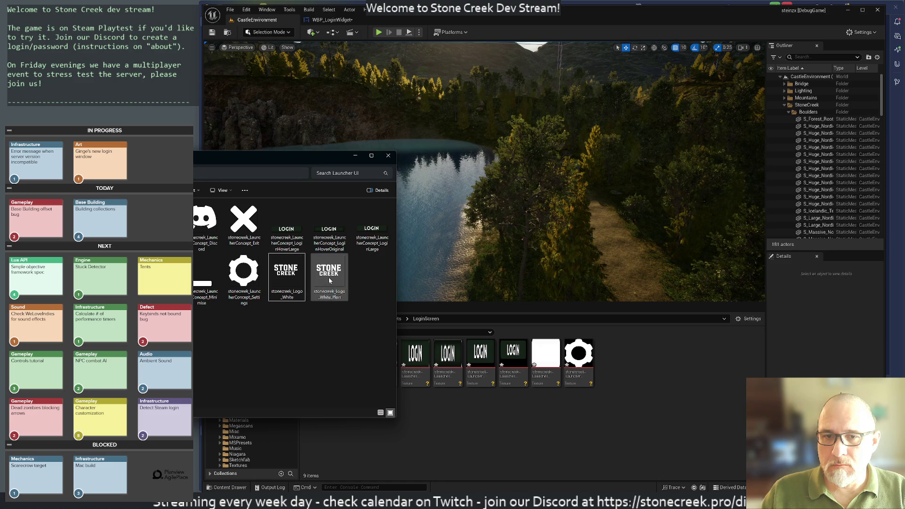
Import both stonecreek_Logo PNGs into the LoginScreen folder and close Explorer
{"action": "mouse_move", "coordinate": [329, 278]}
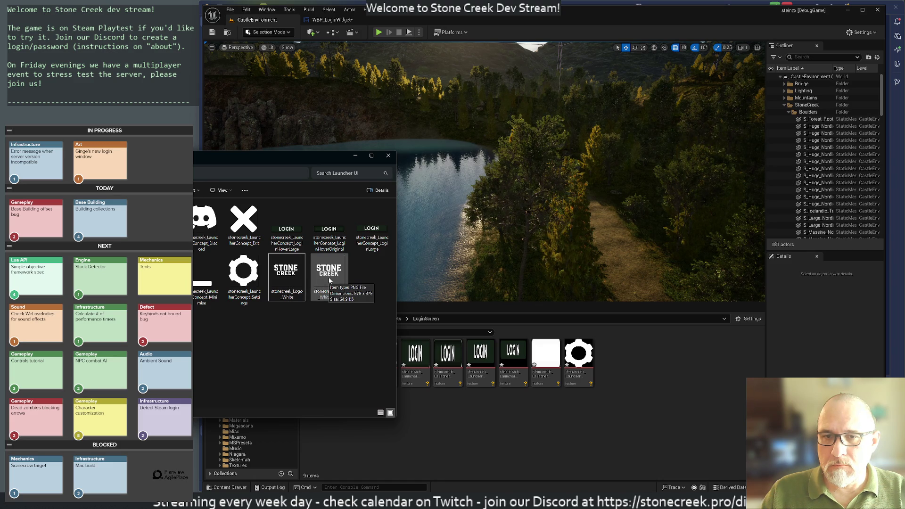
{"action": "mouse_move", "coordinate": [286, 274]}
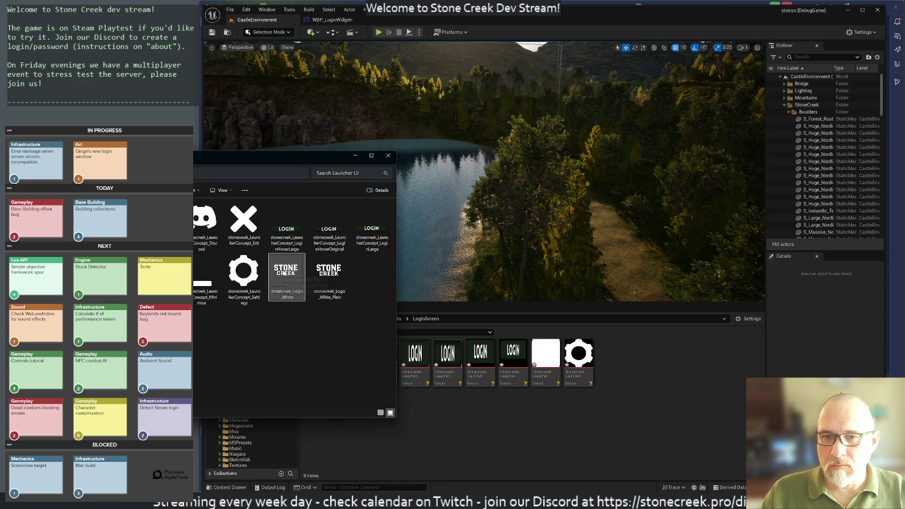
{"action": "left_click_drag", "start_coordinate": [363, 345], "coordinate": [292, 282]}
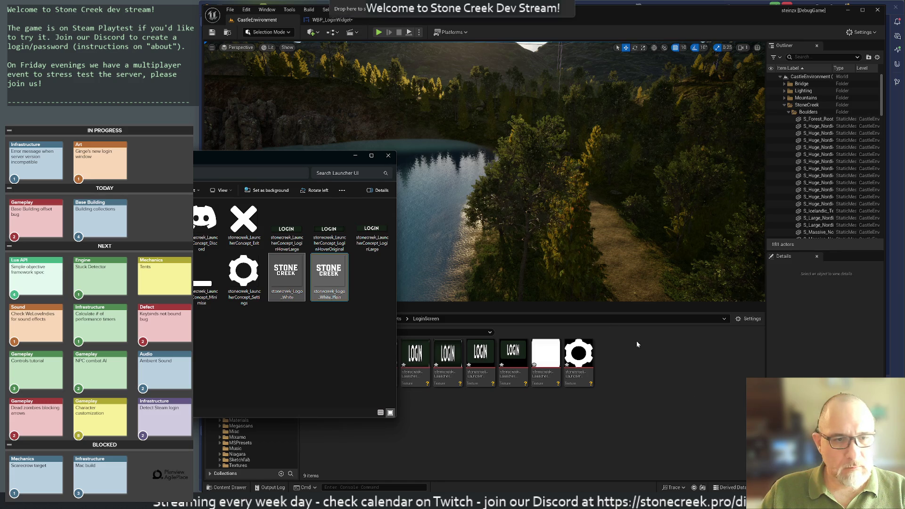
{"action": "left_click_drag", "start_coordinate": [660, 364], "coordinate": [659, 364]}
{"action": "left_click", "coordinate": [388, 155]}
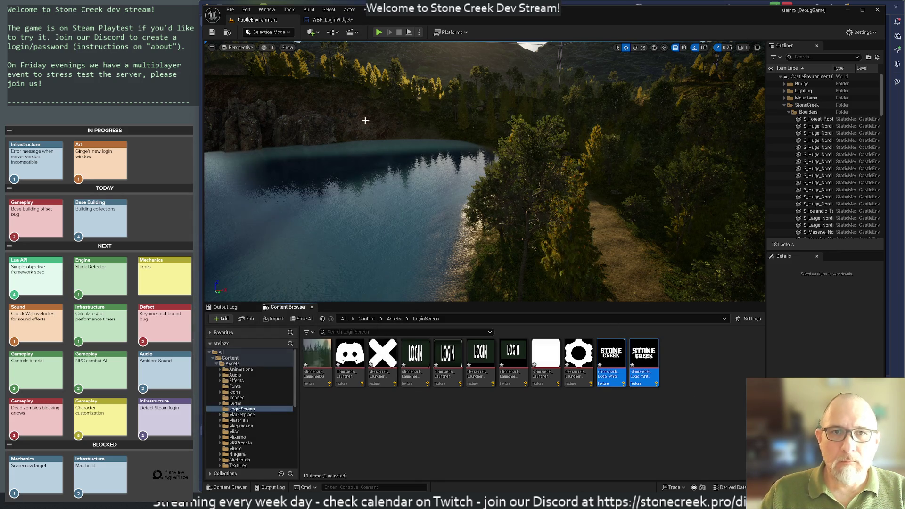
Set ImageLogo's Brush Image to the stonecreek_Logo_White texture
{"action": "left_click", "coordinate": [613, 354]}
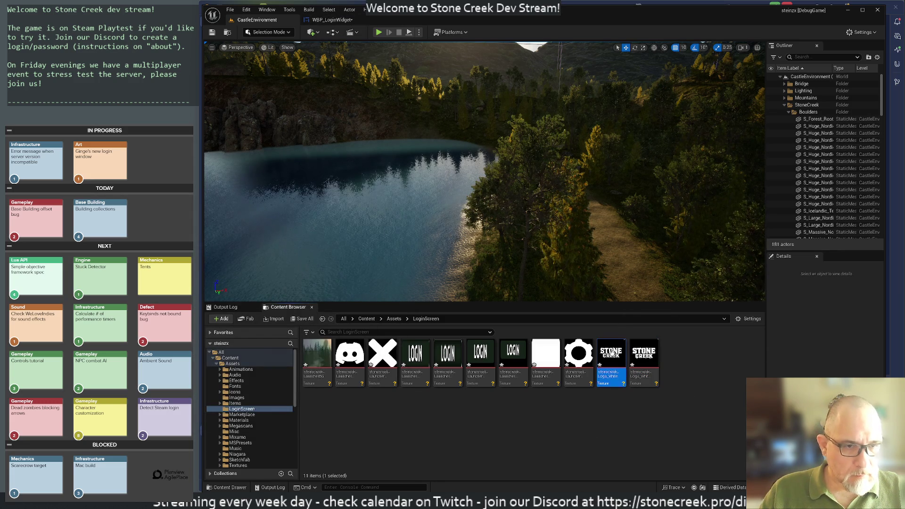
{"action": "left_click", "coordinate": [325, 22]}
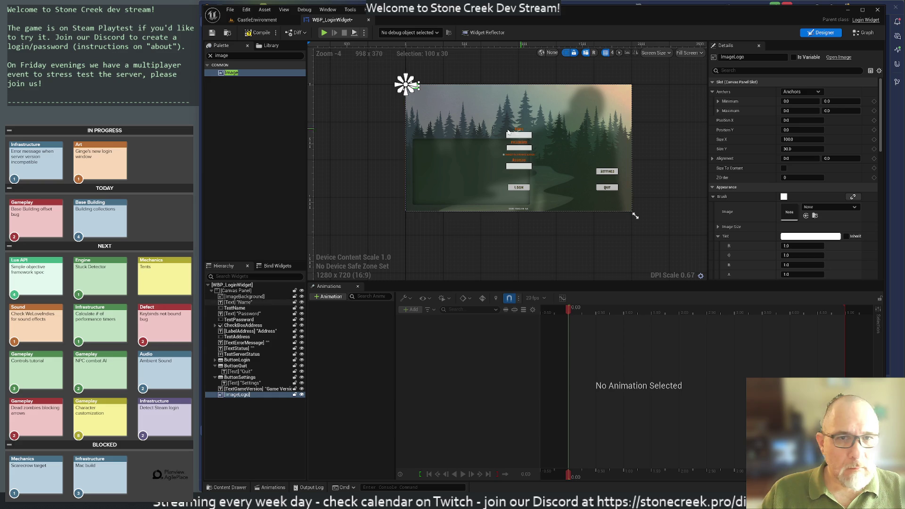
{"action": "left_click", "coordinate": [807, 216]}
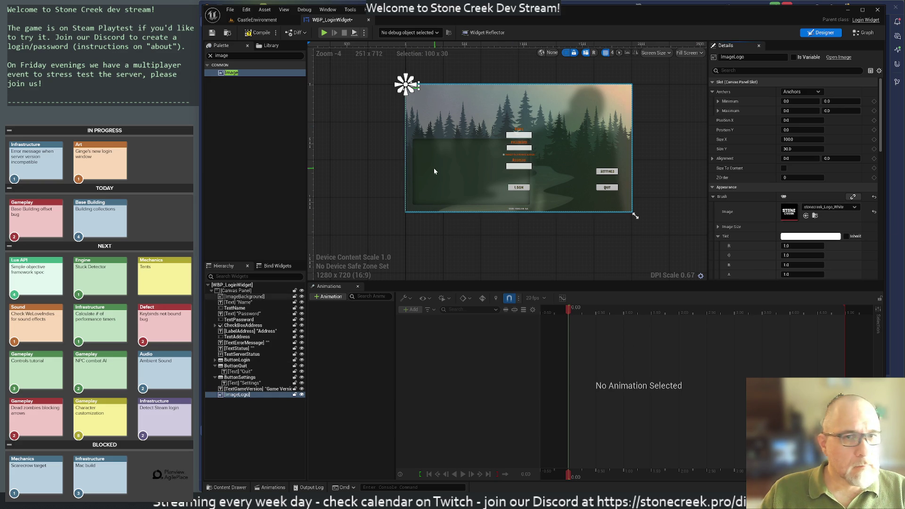
Resize and place the logo at the top-left, about 648 × 689
{"action": "mouse_move", "coordinate": [415, 93]}
{"action": "left_mouse_down"}
{"action": "mouse_move", "coordinate": [455, 158]}
{"action": "mouse_move", "coordinate": [468, 203]}
{"action": "mouse_move", "coordinate": [467, 122]}
{"action": "mouse_move", "coordinate": [467, 146]}
{"action": "mouse_move", "coordinate": [507, 179]}
{"action": "left_mouse_up"}
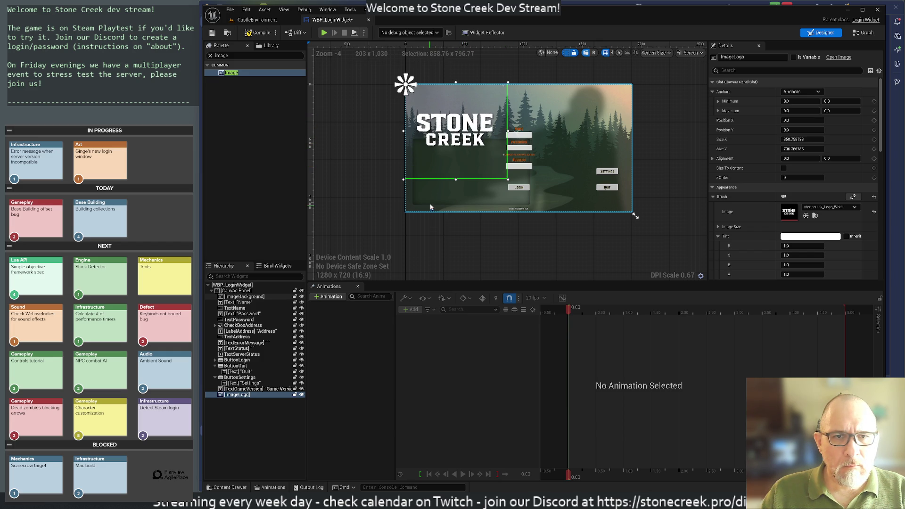
{"action": "mouse_move", "coordinate": [508, 180]}
{"action": "left_mouse_down"}
{"action": "mouse_move", "coordinate": [474, 139]}
{"action": "mouse_move", "coordinate": [479, 153]}
{"action": "left_mouse_up"}
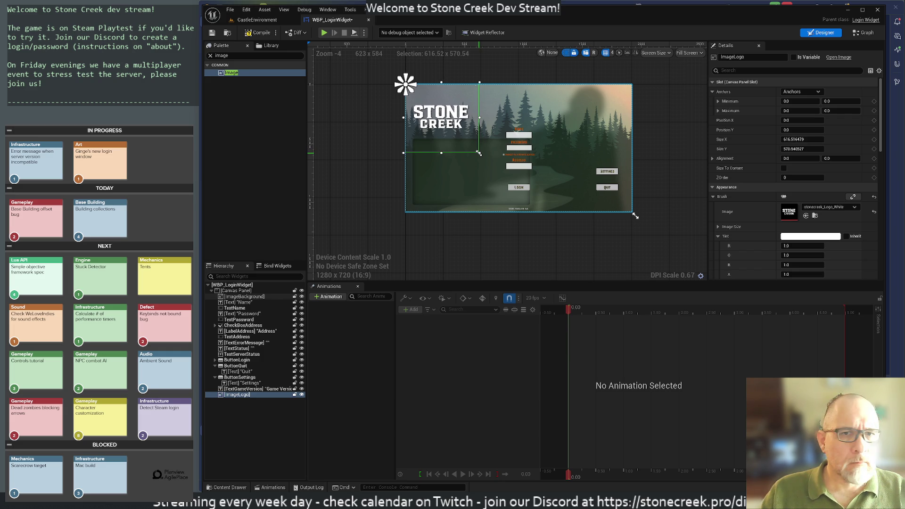
{"action": "left_click_drag", "start_coordinate": [479, 153], "coordinate": [479, 161]}
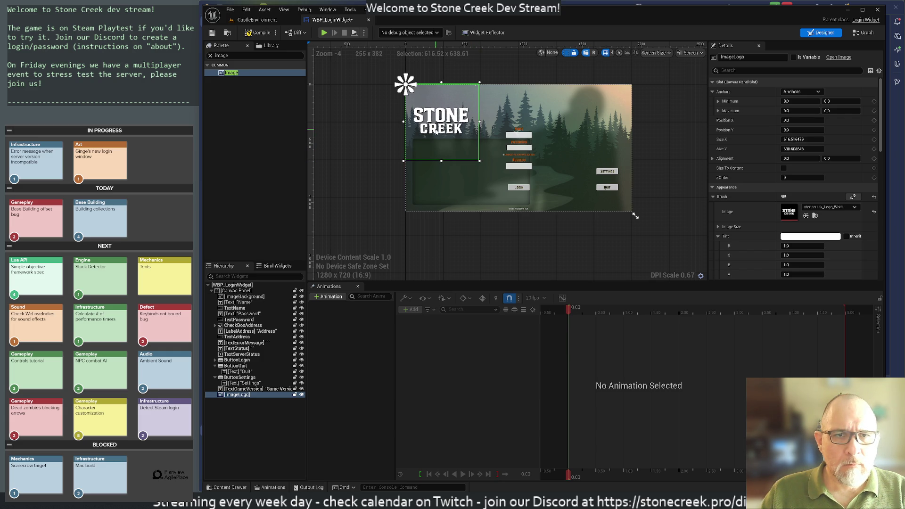
{"action": "left_click_drag", "start_coordinate": [436, 121], "coordinate": [520, 132]}
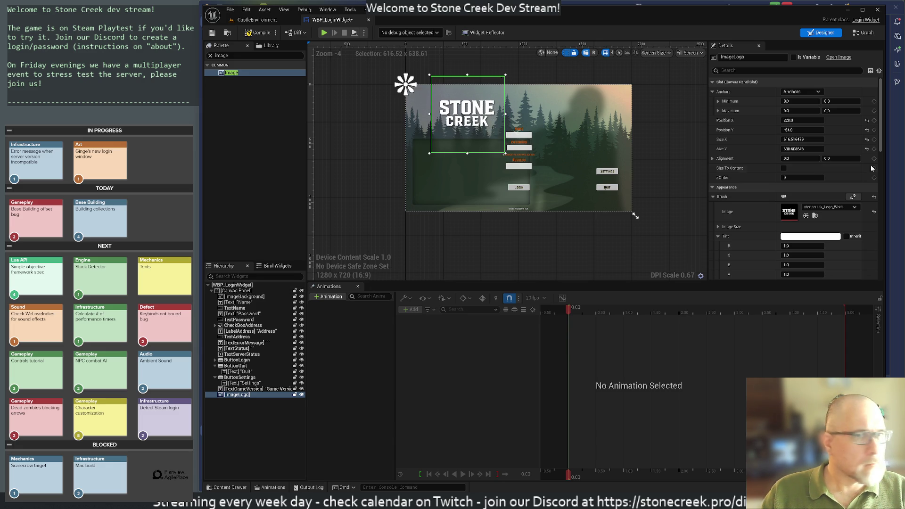
{"action": "left_click_drag", "start_coordinate": [475, 117], "coordinate": [466, 116]}
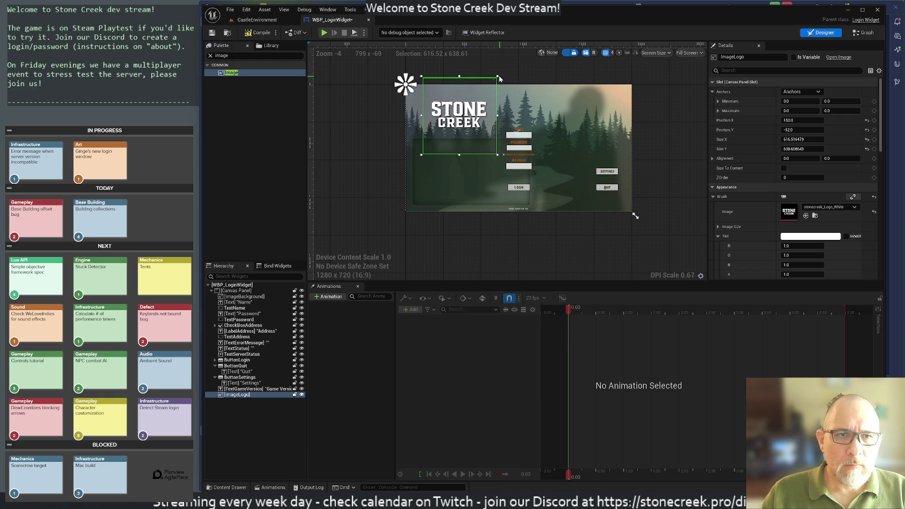
{"action": "left_click_drag", "start_coordinate": [499, 76], "coordinate": [503, 70]}
{"action": "left_click_drag", "start_coordinate": [477, 116], "coordinate": [479, 117]}
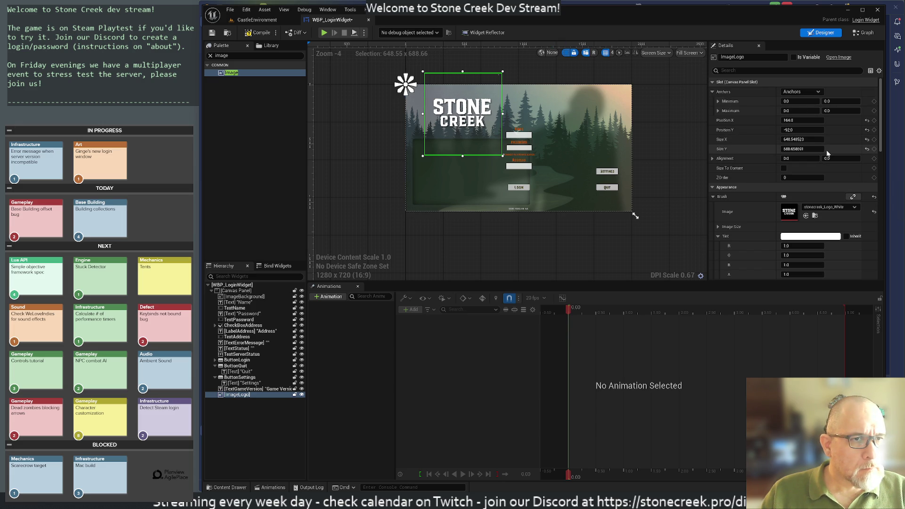
{"action": "scroll", "coordinate": [806, 156], "scroll_direction": "down", "scroll_amount": 1}
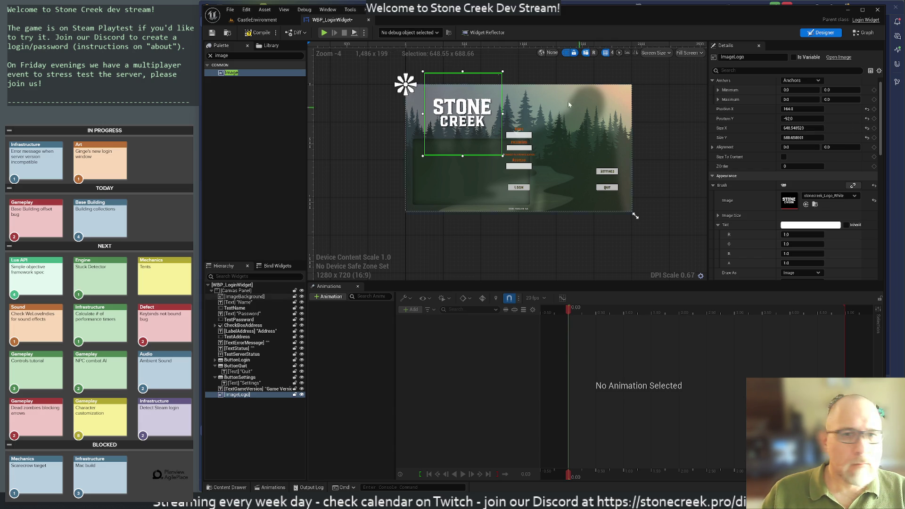
{"action": "left_click", "coordinate": [257, 20]}
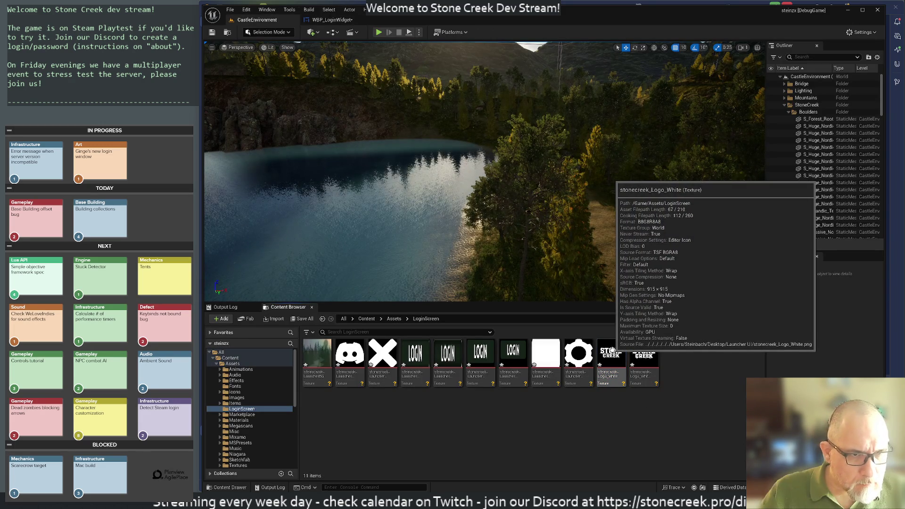
{"action": "left_click", "coordinate": [333, 20]}
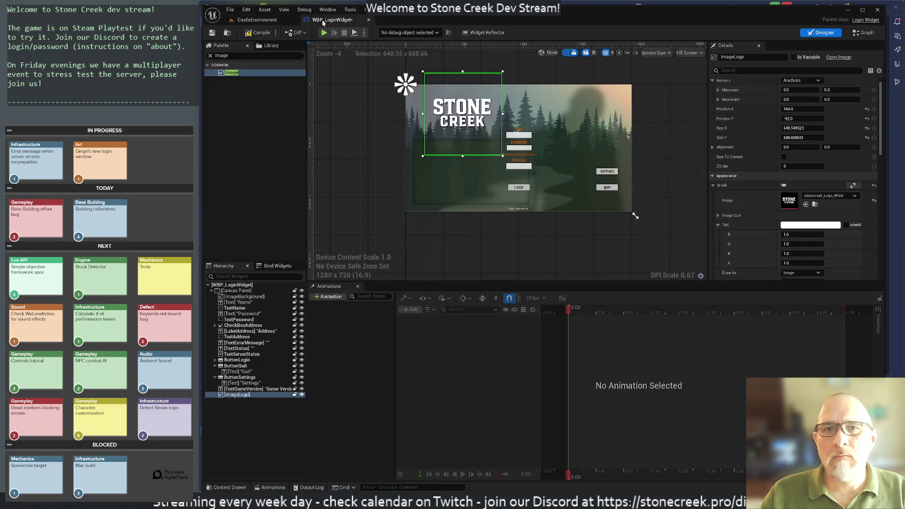
Set the logo size to 650 × 650 and pull its top edge down
{"action": "left_click", "coordinate": [802, 128]}
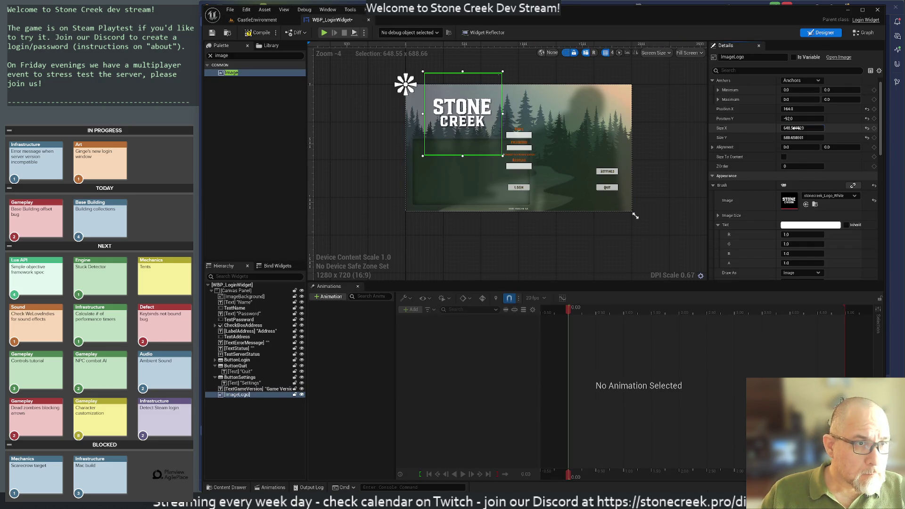
{"action": "type", "text": "650"}
{"action": "key", "text": "Tab"}
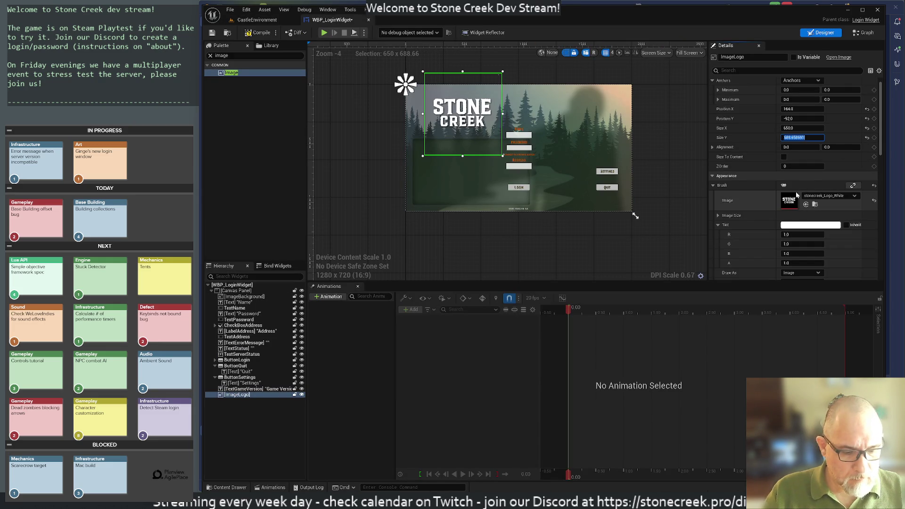
{"action": "type", "text": "650"}
{"action": "key", "text": "Return"}
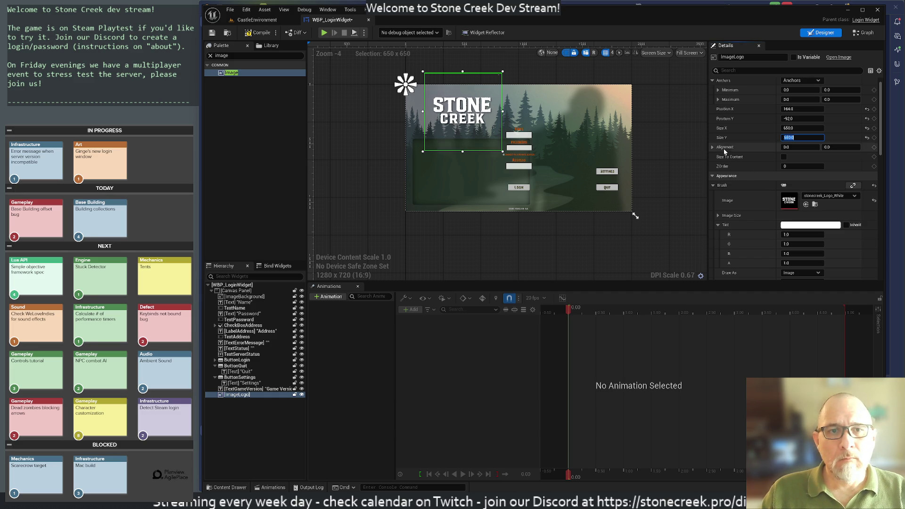
{"action": "left_click_drag", "start_coordinate": [463, 71], "coordinate": [464, 100]}
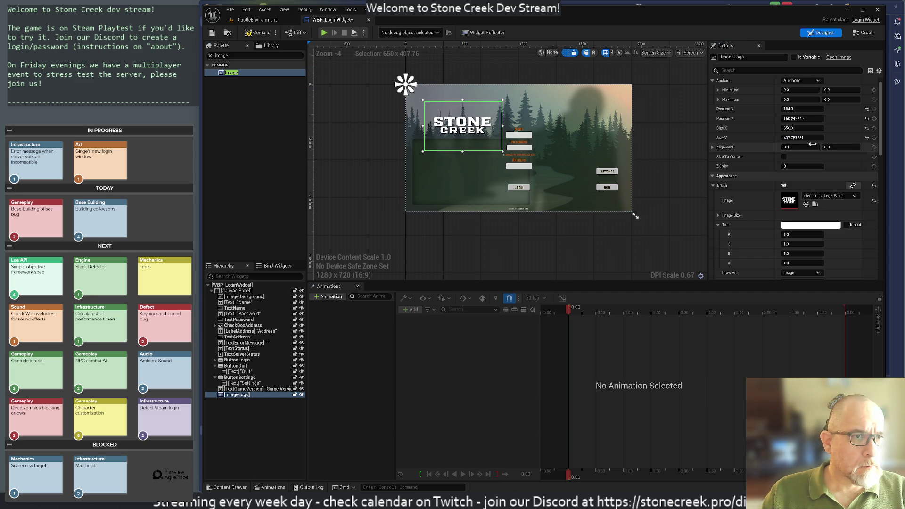
Try a 400 × 400 logo, undo back to 650 × 650, and nudge it slightly down
{"action": "left_click", "coordinate": [802, 127]}
{"action": "type", "text": "400"}
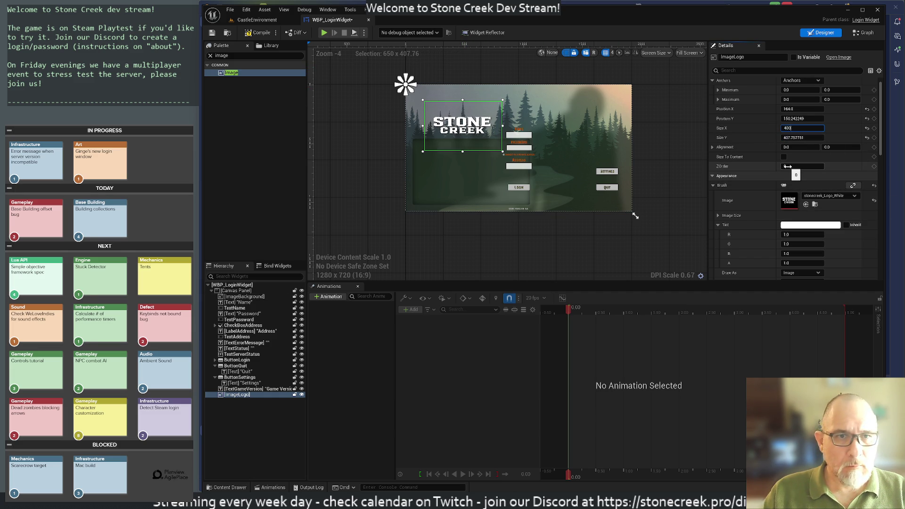
{"action": "key", "text": "Tab"}
{"action": "type", "text": "400"}
{"action": "key", "text": "Return"}
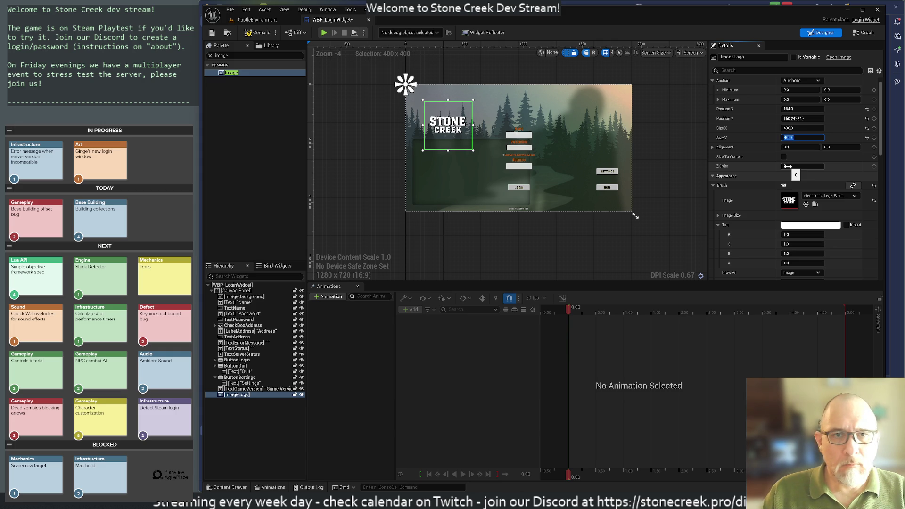
{"action": "mouse_move", "coordinate": [450, 128]}
{"action": "left_mouse_down"}
{"action": "mouse_move", "coordinate": [452, 112]}
{"action": "mouse_move", "coordinate": [503, 161]}
{"action": "mouse_move", "coordinate": [501, 143]}
{"action": "mouse_move", "coordinate": [505, 159]}
{"action": "left_mouse_up"}
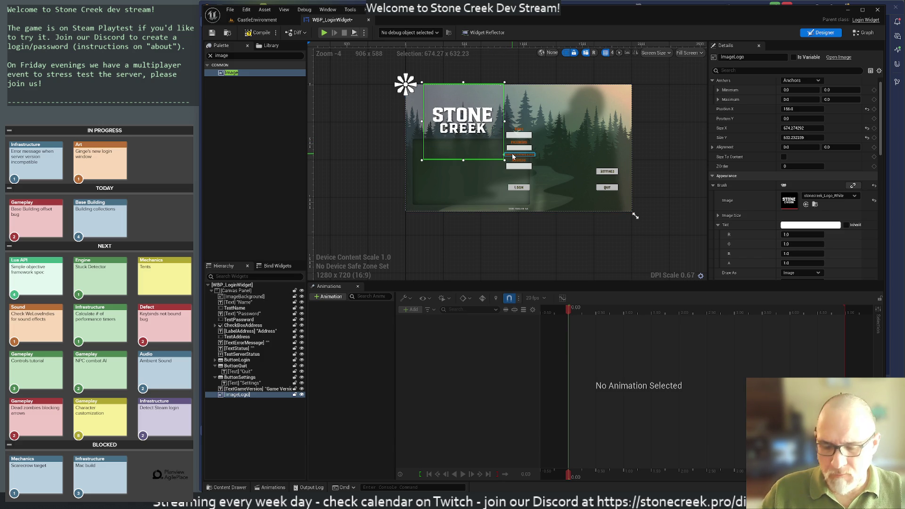
{"action": "key", "text": "ctrl+z"}
{"action": "key", "text": "ctrl+z"}
{"action": "key", "text": "ctrl+z"}
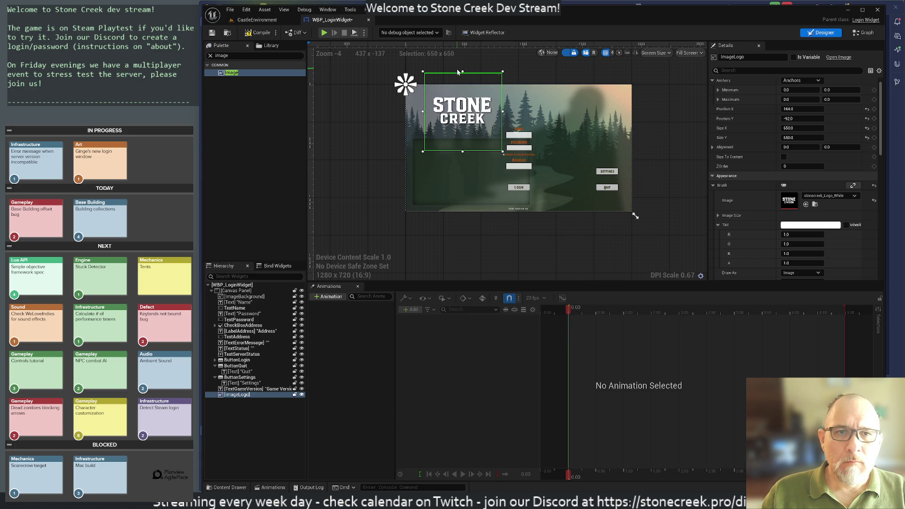
{"action": "left_click_drag", "start_coordinate": [464, 107], "coordinate": [465, 113]}
{"action": "left_click", "coordinate": [351, 131]}
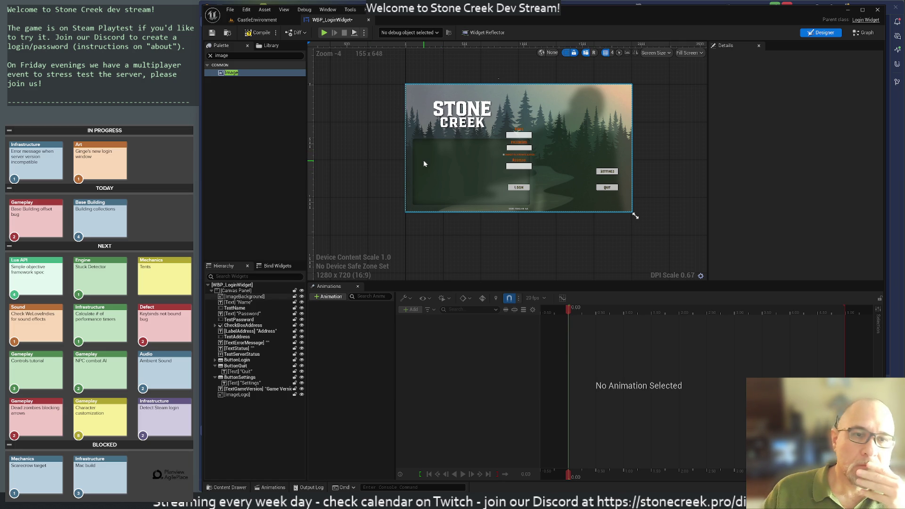
Compile and save WBP_LoginWidget, checking the asset out from source control
{"action": "left_click", "coordinate": [255, 34]}
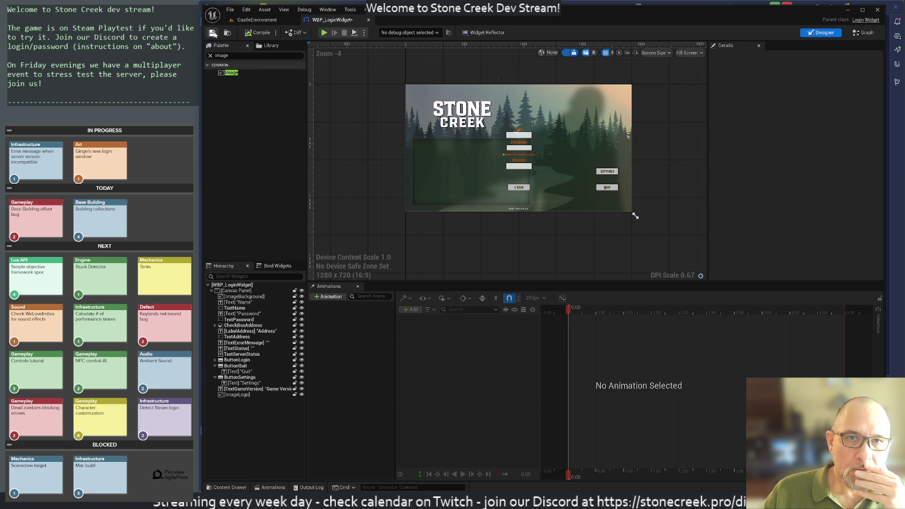
{"action": "left_click", "coordinate": [213, 33]}
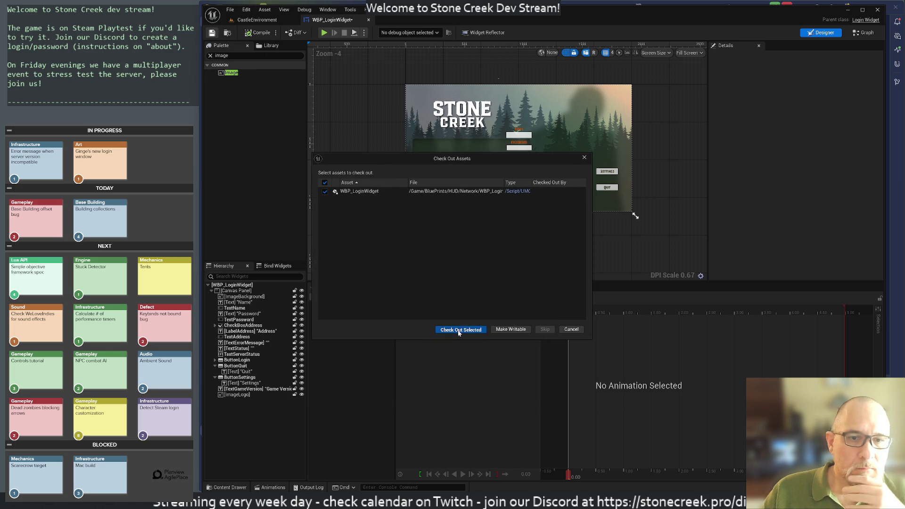
{"action": "left_click", "coordinate": [460, 329]}
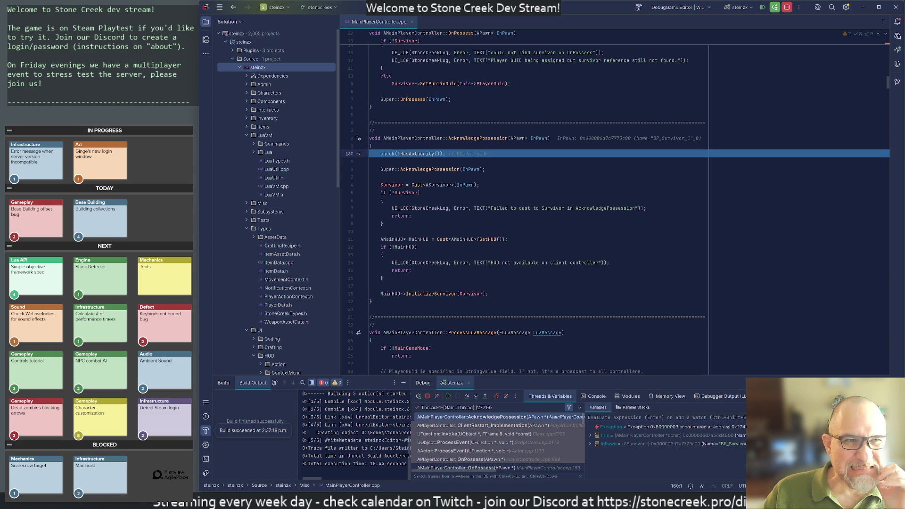
Resume the paused game in the Rider debugger, close the game preview, and return to Unreal Editor
{"action": "left_click", "coordinate": [790, 8]}
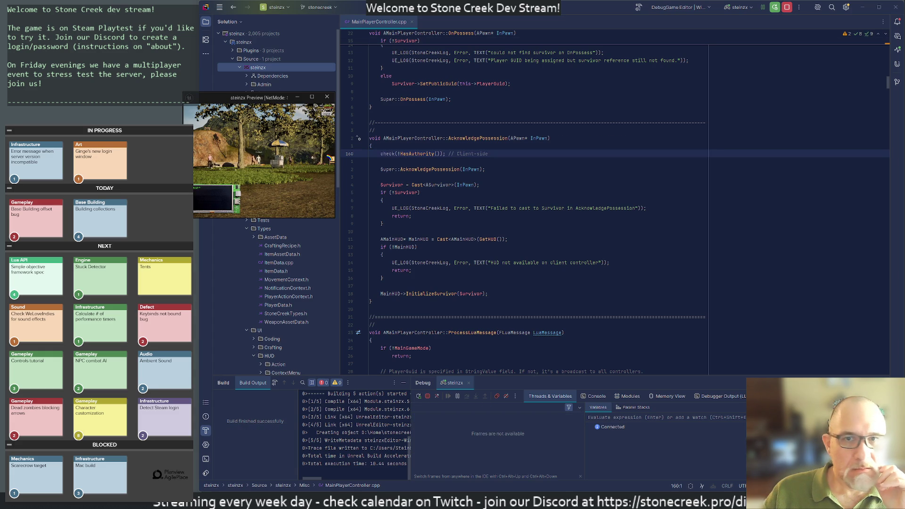
{"action": "left_click", "coordinate": [328, 97]}
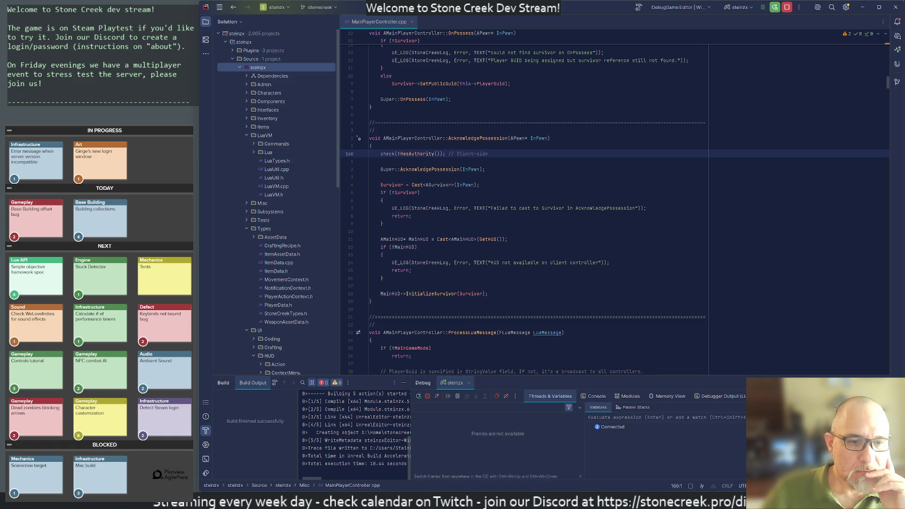
{"action": "key", "text": "alt+Tab"}
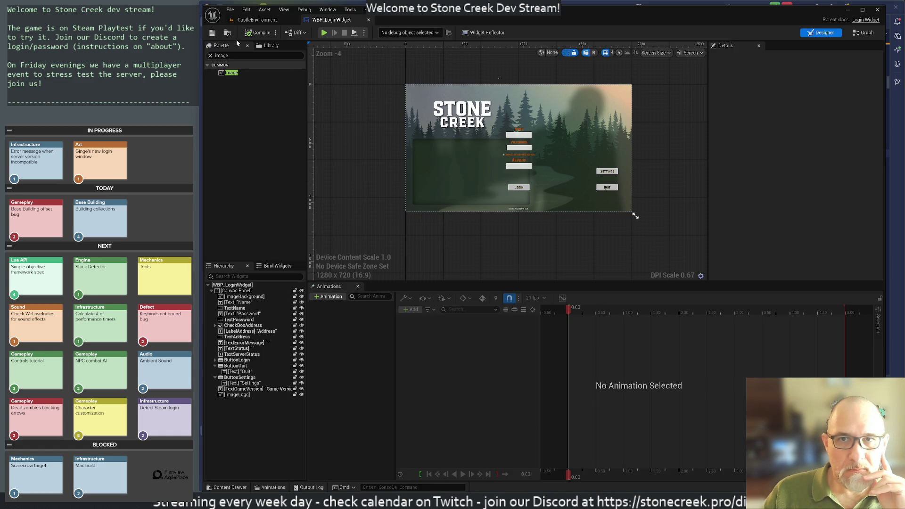
Open the LoginMap level in place of CastleEnvironment via File > Open Level
{"action": "left_click", "coordinate": [258, 21]}
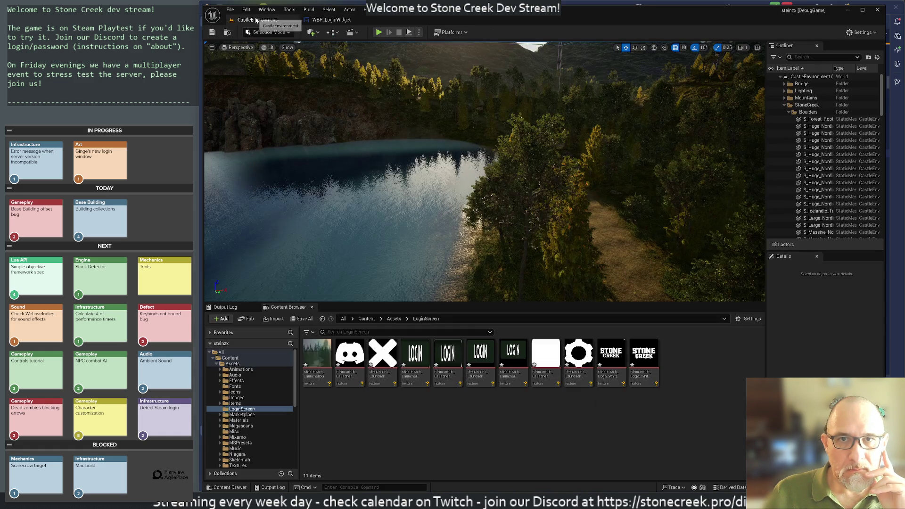
{"action": "left_click", "coordinate": [419, 34]}
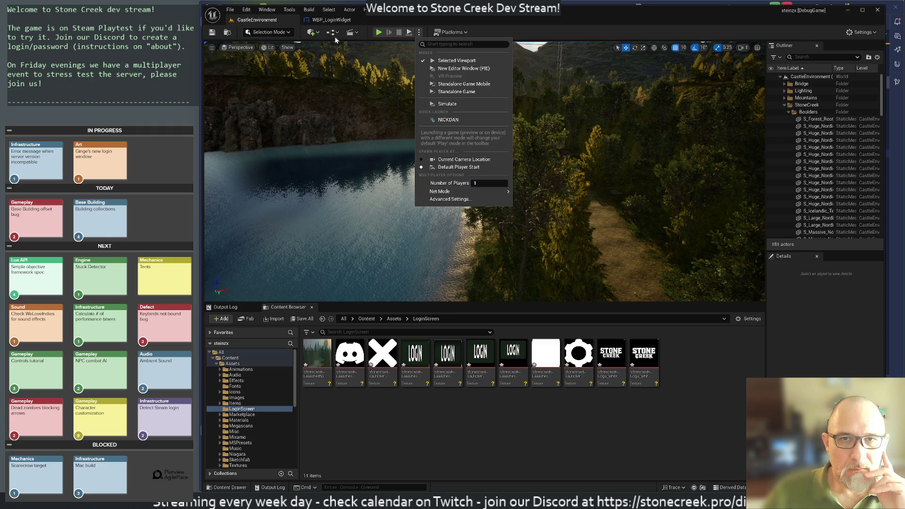
{"action": "left_click", "coordinate": [231, 9]}
{"action": "left_click", "coordinate": [242, 45]}
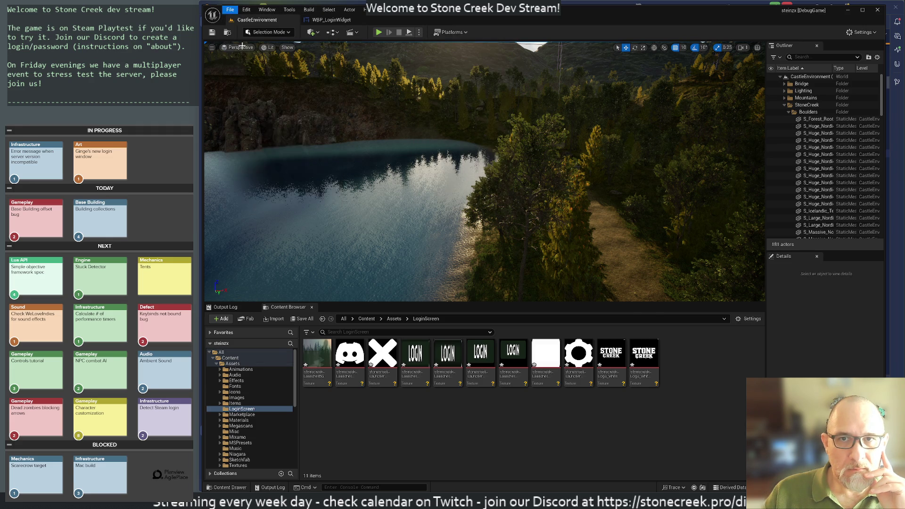
{"action": "left_click", "coordinate": [567, 189]}
{"action": "double_click", "coordinate": [567, 188]}
Save the pending login screen assets, test the login screen in Play mode, then stop it
{"action": "left_click", "coordinate": [467, 329]}
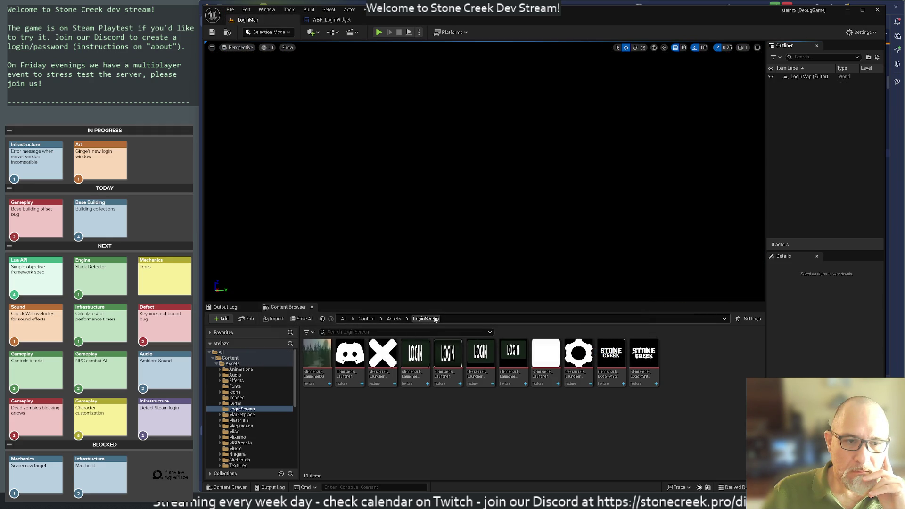
{"action": "left_click", "coordinate": [379, 33]}
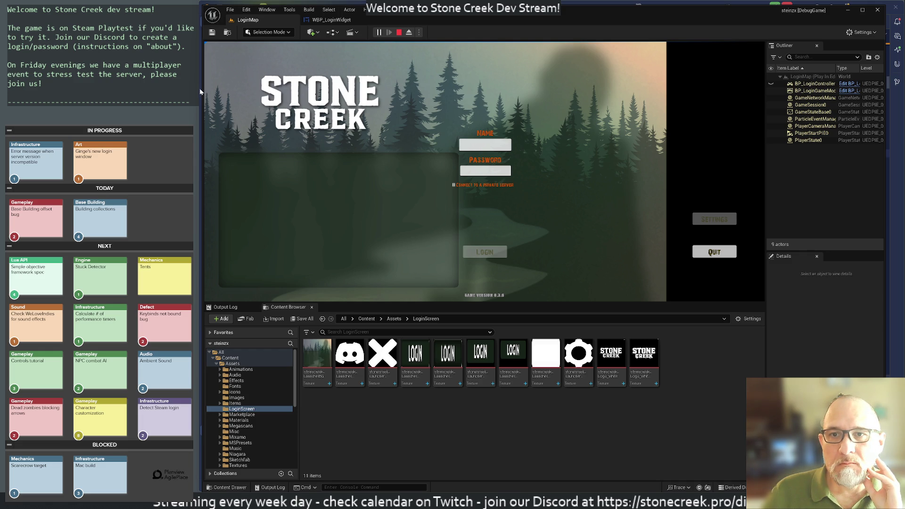
{"action": "key", "text": "alt+Tab"}
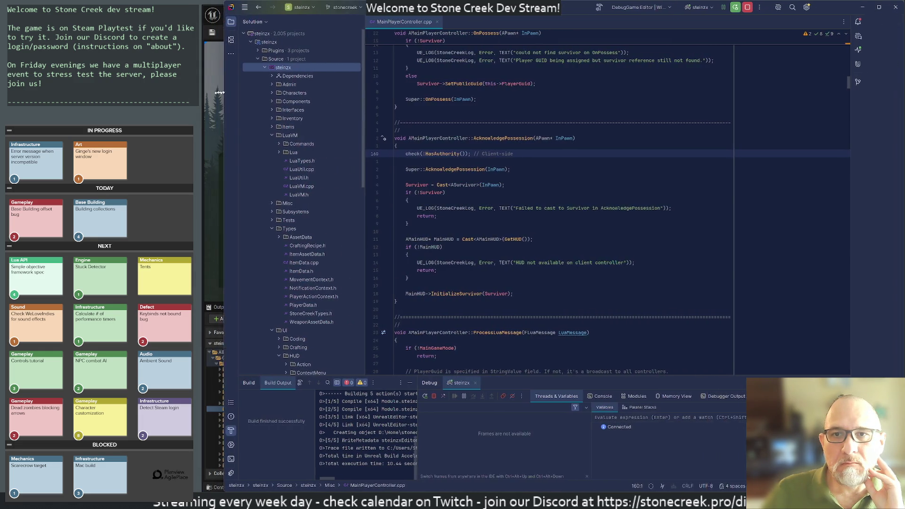
{"action": "key", "text": "alt+Tab"}
{"action": "mouse_move", "coordinate": [203, 94]}
{"action": "left_mouse_down"}
{"action": "mouse_move", "coordinate": [283, 98]}
{"action": "mouse_move", "coordinate": [186, 100]}
{"action": "mouse_move", "coordinate": [248, 104]}
{"action": "mouse_move", "coordinate": [212, 105]}
{"action": "left_mouse_up"}
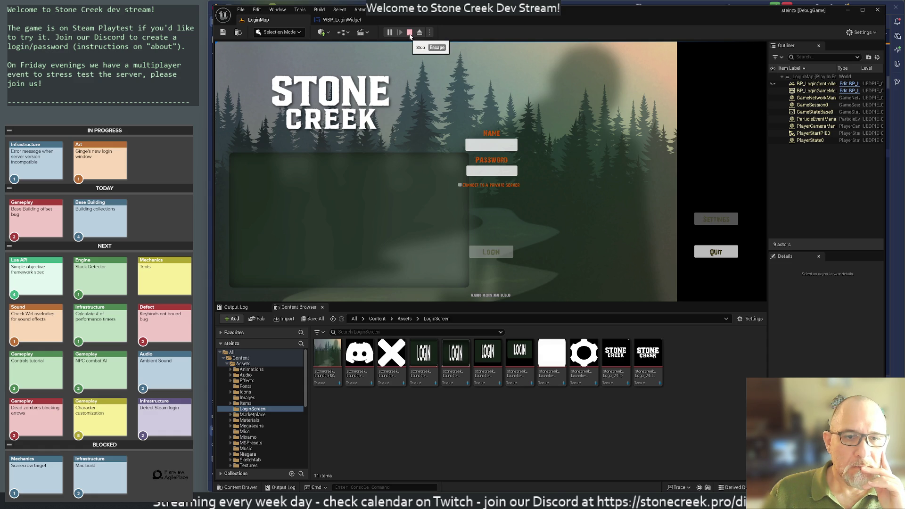
{"action": "left_click", "coordinate": [410, 33]}
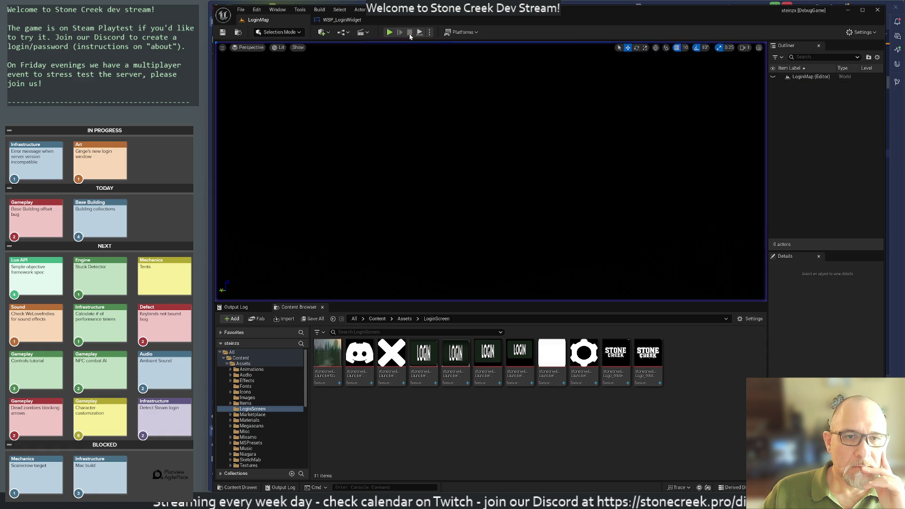
Select ImageBackground in WBP_LoginWidget, reverting an accidental corner resize
{"action": "left_click", "coordinate": [342, 20]}
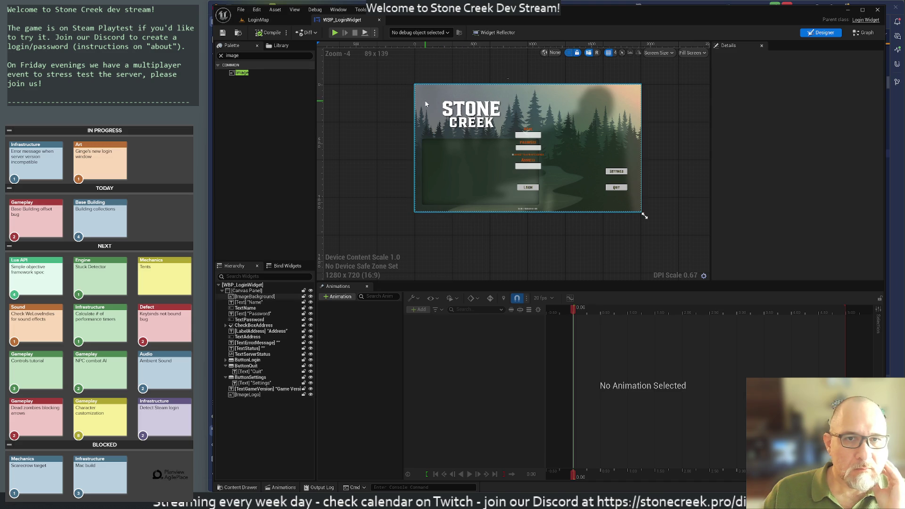
{"action": "left_click", "coordinate": [566, 104]}
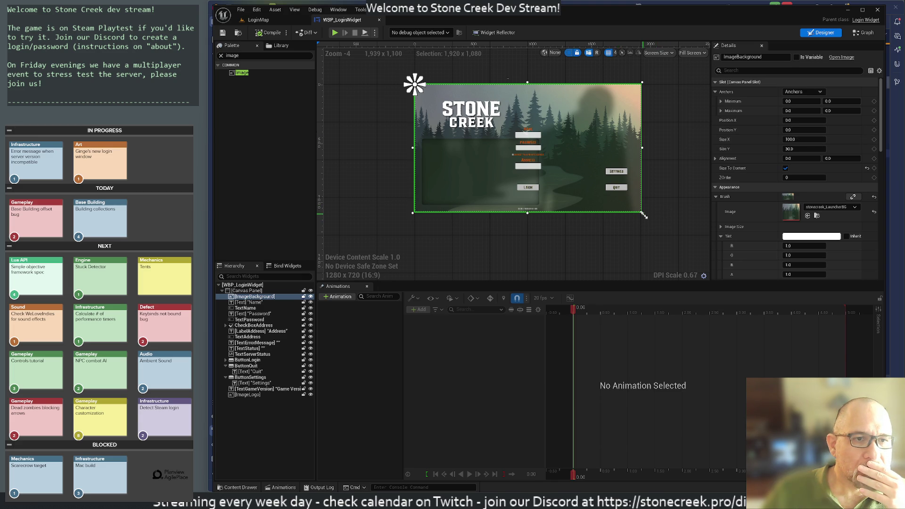
{"action": "mouse_move", "coordinate": [644, 216]}
{"action": "left_mouse_down"}
{"action": "mouse_move", "coordinate": [573, 168]}
{"action": "mouse_move", "coordinate": [684, 249]}
{"action": "left_mouse_up"}
{"action": "left_click", "coordinate": [616, 242]}
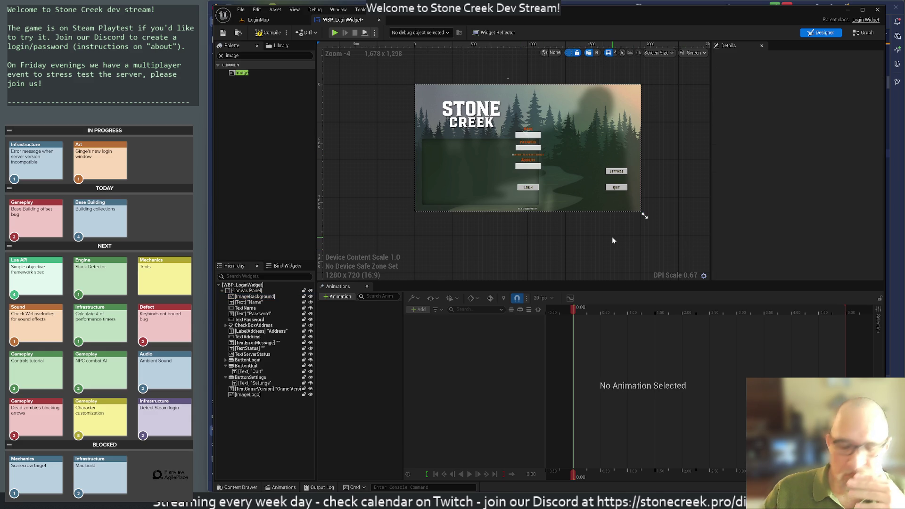
{"action": "key", "text": "ctrl+s"}
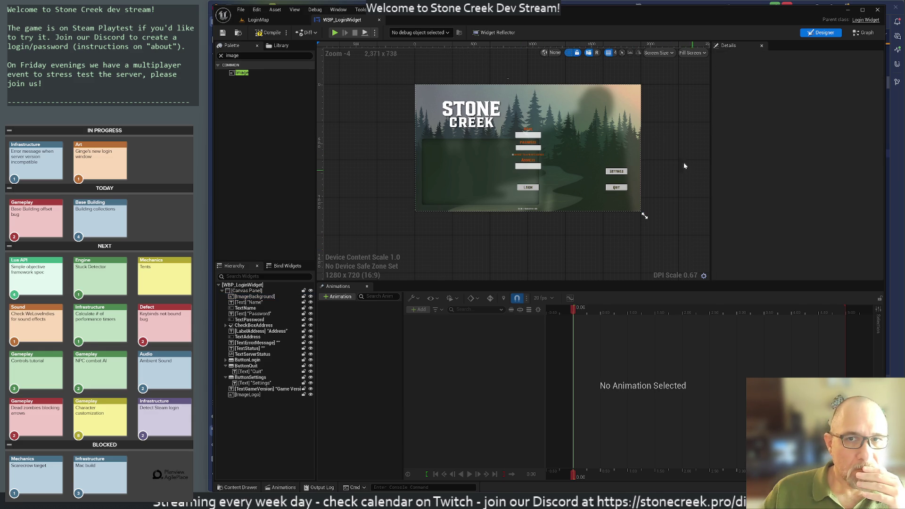
{"action": "left_click", "coordinate": [630, 114]}
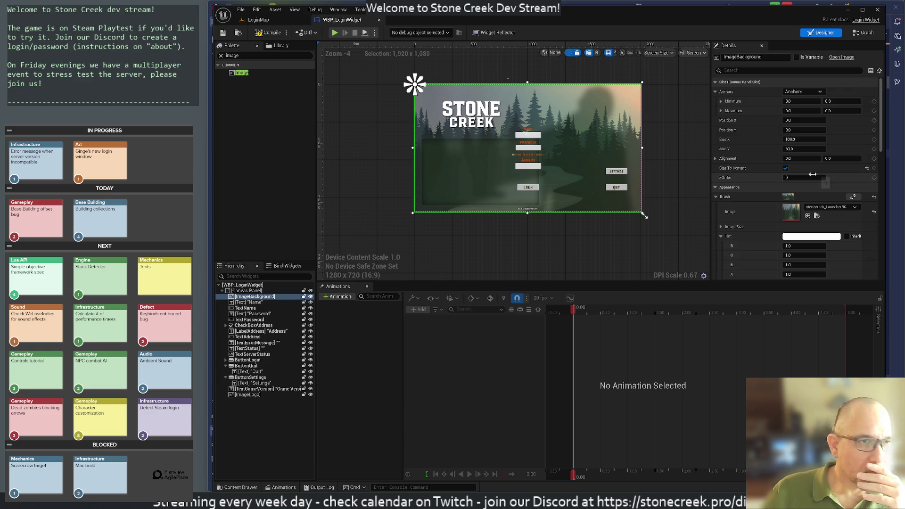
Set ImageBackground's Size X and Y to 0, anchor it to the centre, and start a test run
{"action": "left_click", "coordinate": [803, 139]}
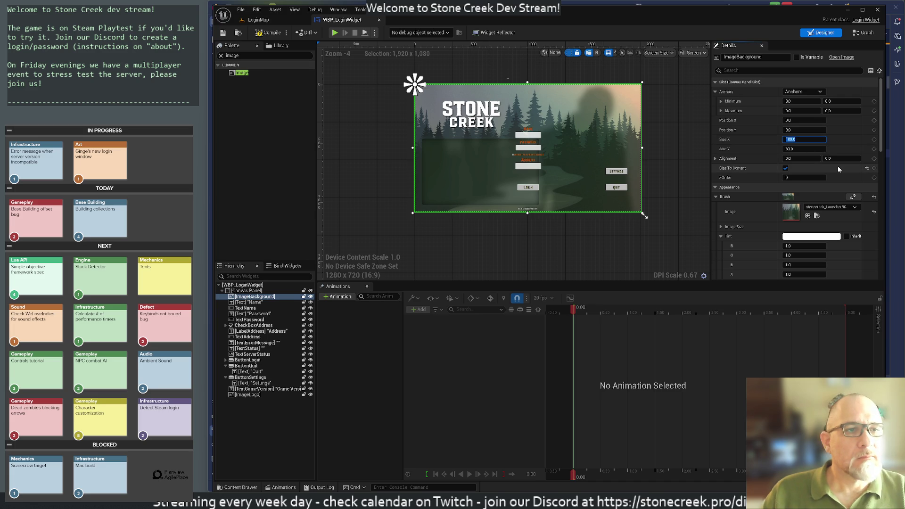
{"action": "type", "text": "0"}
{"action": "left_click", "coordinate": [804, 149]}
{"action": "type", "text": "0"}
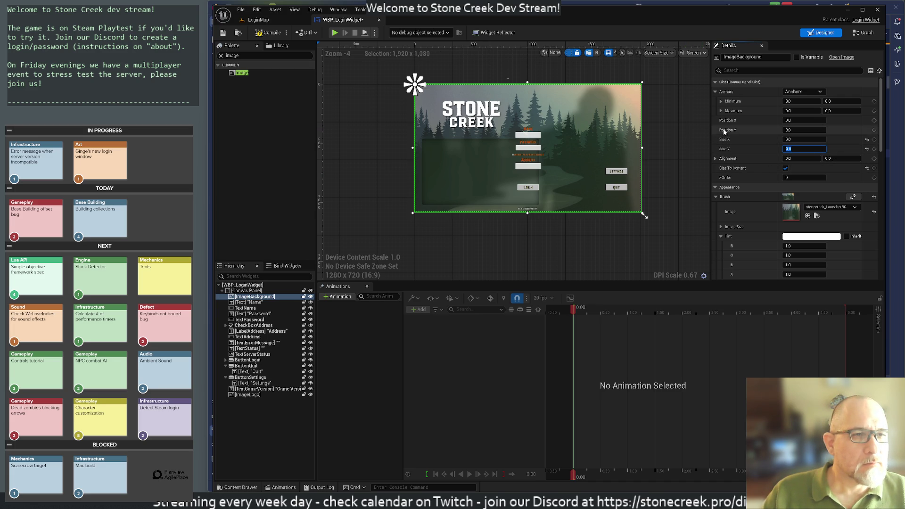
{"action": "left_click", "coordinate": [803, 92]}
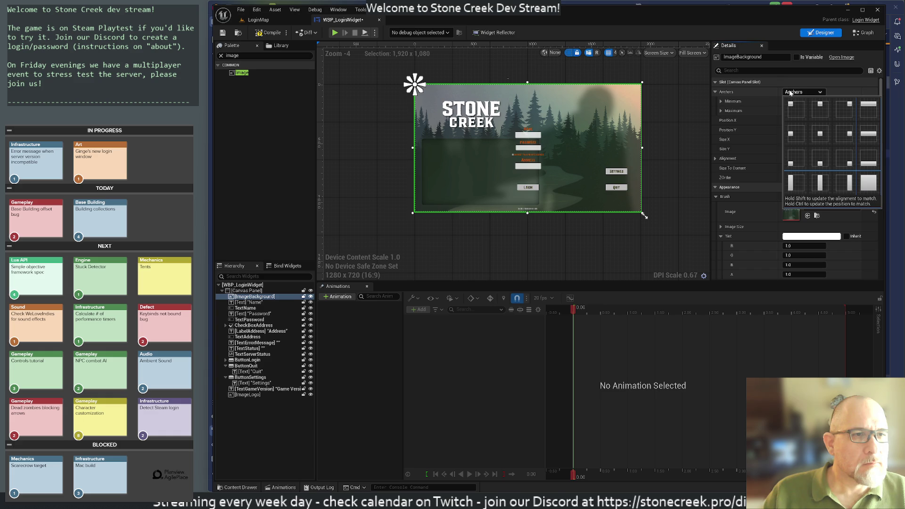
{"action": "left_click", "coordinate": [818, 136]}
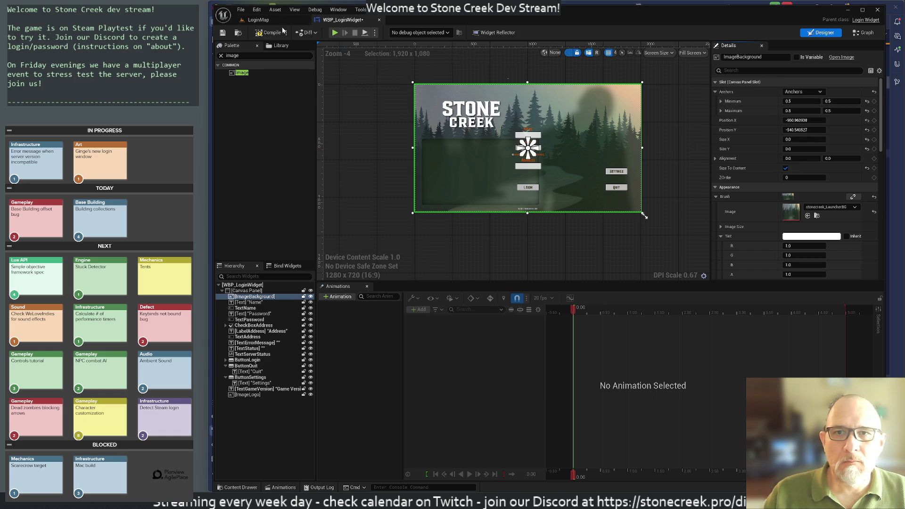
{"action": "left_click", "coordinate": [335, 32]}
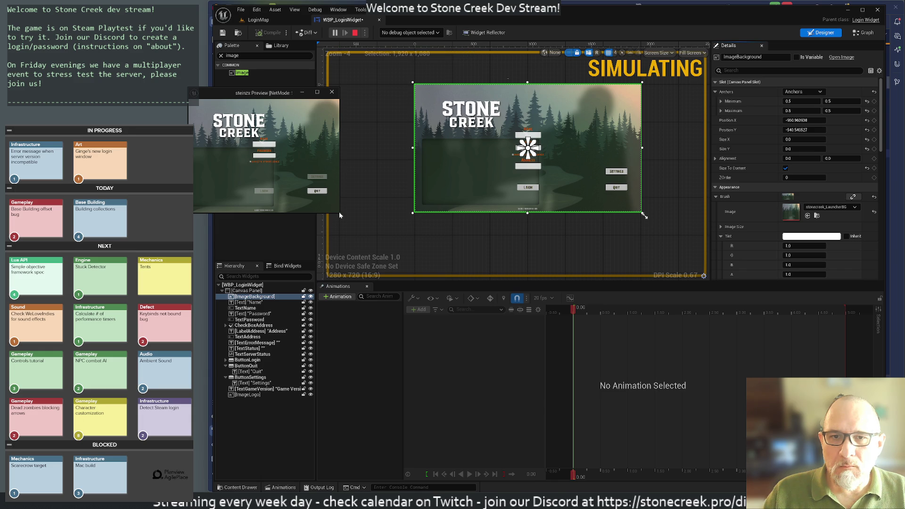
{"action": "mouse_move", "coordinate": [339, 216]}
{"action": "left_mouse_down"}
{"action": "mouse_move", "coordinate": [402, 261]}
{"action": "mouse_move", "coordinate": [598, 293]}
{"action": "mouse_move", "coordinate": [792, 356]}
{"action": "mouse_move", "coordinate": [829, 415]}
{"action": "mouse_move", "coordinate": [833, 443]}
{"action": "mouse_move", "coordinate": [887, 459]}
{"action": "mouse_move", "coordinate": [789, 429]}
{"action": "mouse_move", "coordinate": [792, 372]}
{"action": "mouse_move", "coordinate": [737, 367]}
{"action": "mouse_move", "coordinate": [825, 353]}
{"action": "mouse_move", "coordinate": [866, 331]}
{"action": "mouse_move", "coordinate": [845, 279]}
{"action": "mouse_move", "coordinate": [853, 465]}
{"action": "mouse_move", "coordinate": [817, 471]}
{"action": "mouse_move", "coordinate": [858, 493]}
{"action": "mouse_move", "coordinate": [724, 440]}
{"action": "mouse_move", "coordinate": [511, 412]}
{"action": "mouse_move", "coordinate": [717, 395]}
{"action": "mouse_move", "coordinate": [870, 405]}
{"action": "left_mouse_up"}
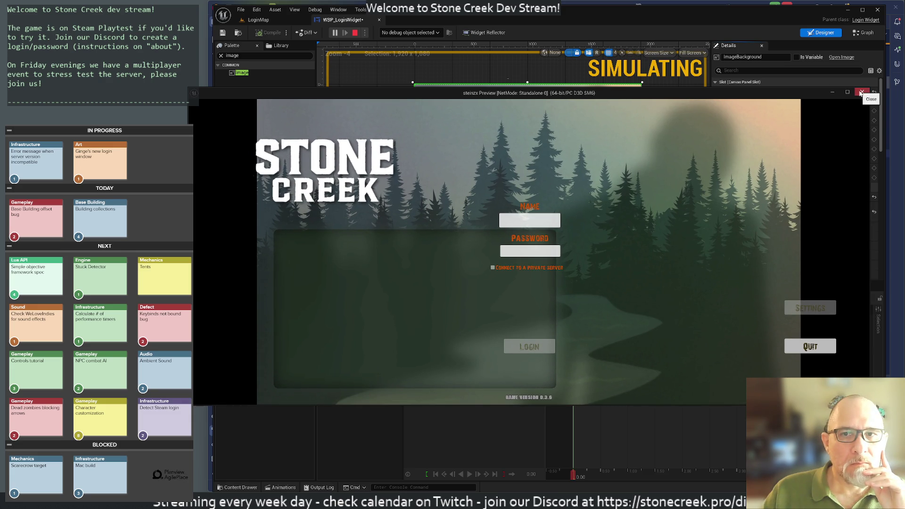
{"action": "left_click", "coordinate": [861, 92]}
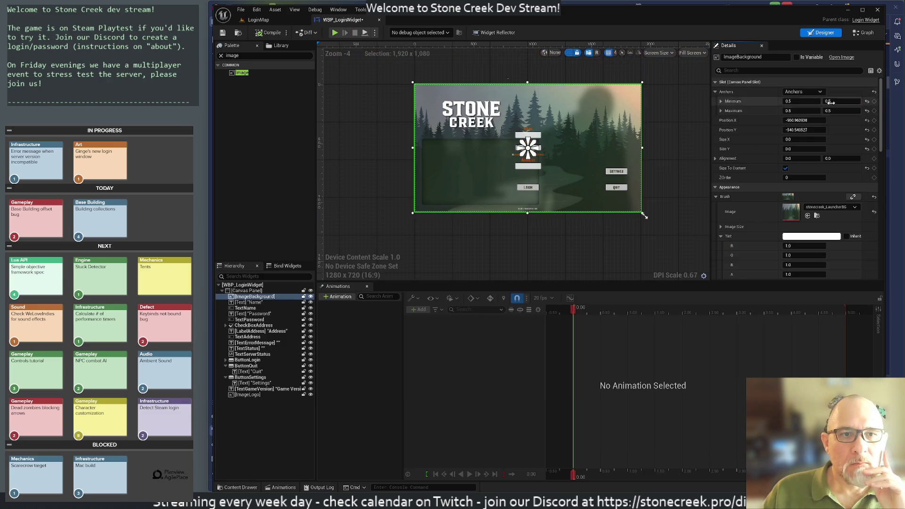
Expand the background's Alignment values and scroll through its Details properties
{"action": "left_click", "coordinate": [716, 159]}
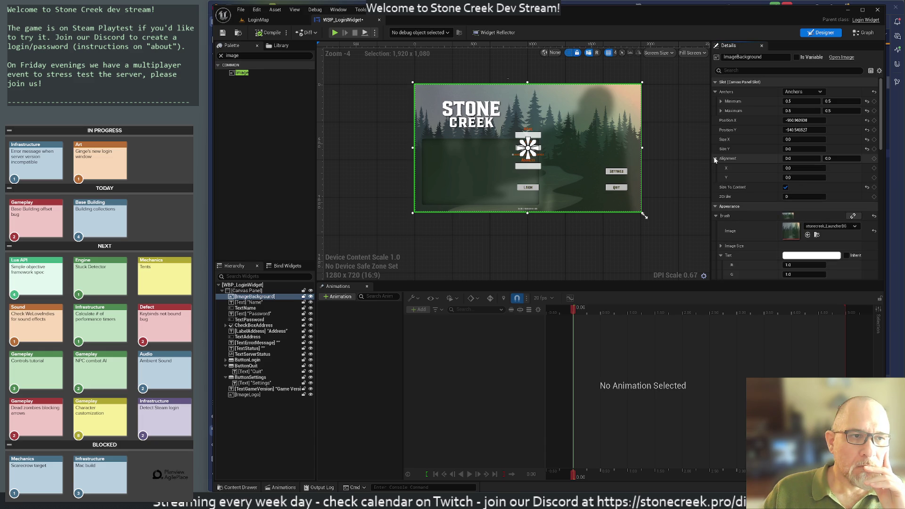
{"action": "scroll", "coordinate": [794, 212], "scroll_direction": "down", "scroll_amount": 6}
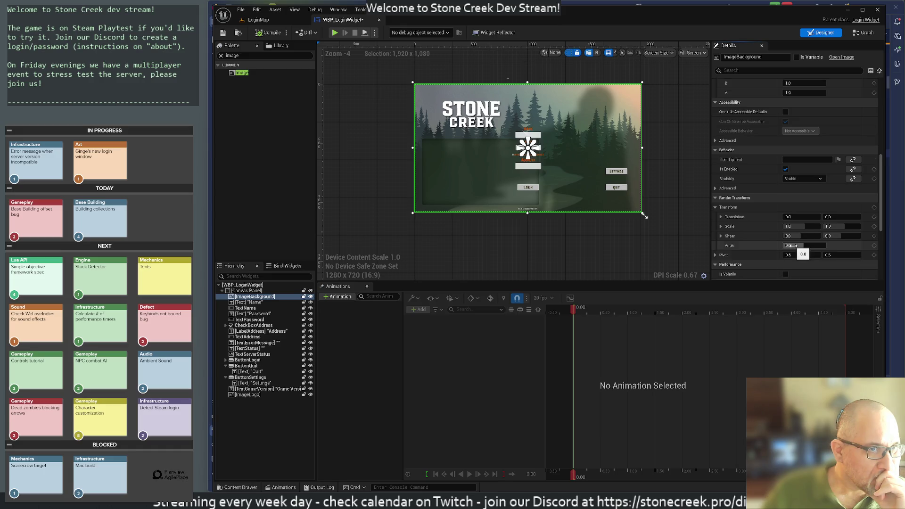
{"action": "scroll", "coordinate": [796, 249], "scroll_direction": "down", "scroll_amount": 3}
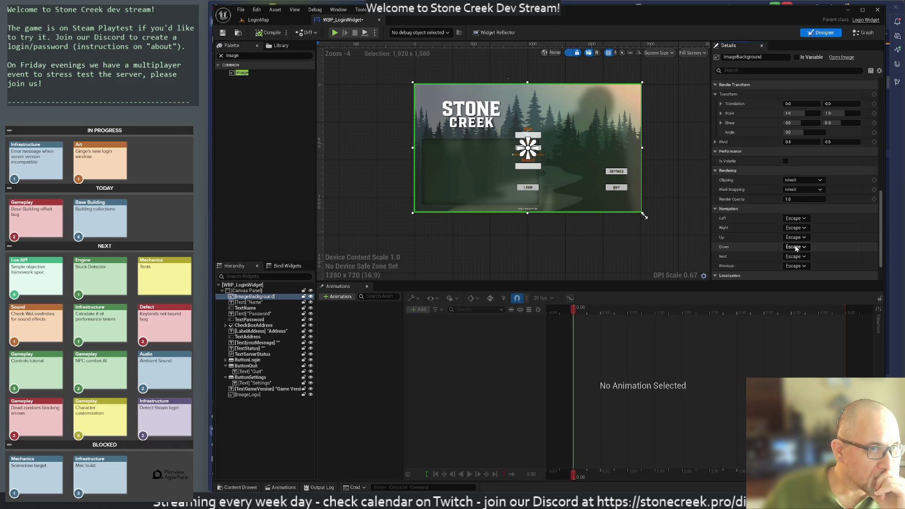
{"action": "scroll", "coordinate": [796, 248], "scroll_direction": "down", "scroll_amount": 3}
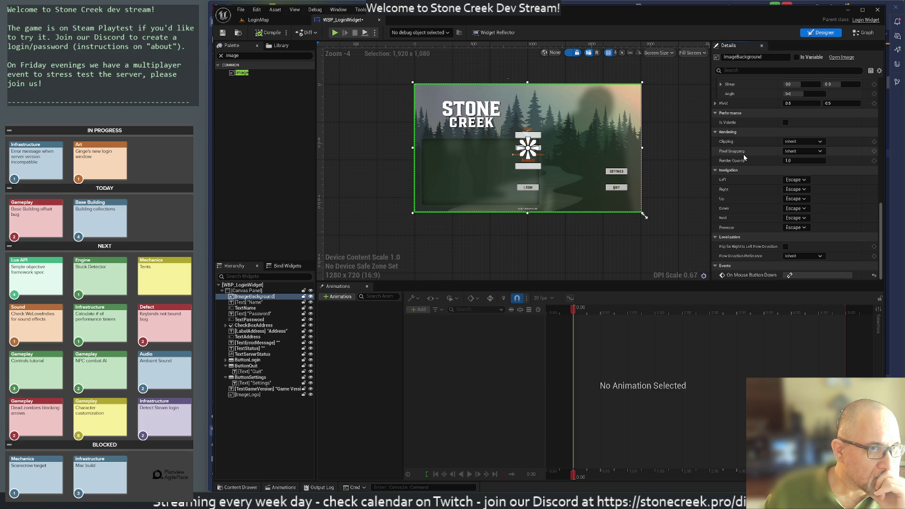
{"action": "scroll", "coordinate": [745, 158], "scroll_direction": "up", "scroll_amount": 2}
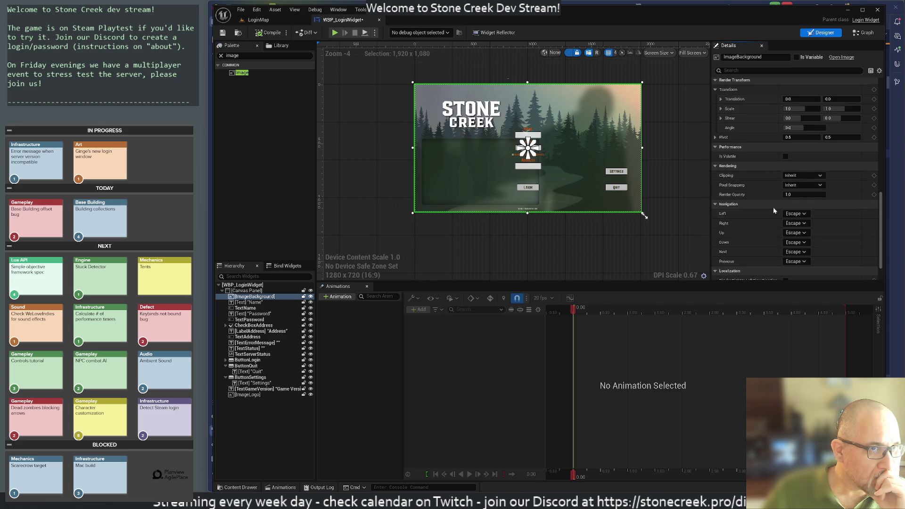
{"action": "scroll", "coordinate": [780, 226], "scroll_direction": "up", "scroll_amount": 3}
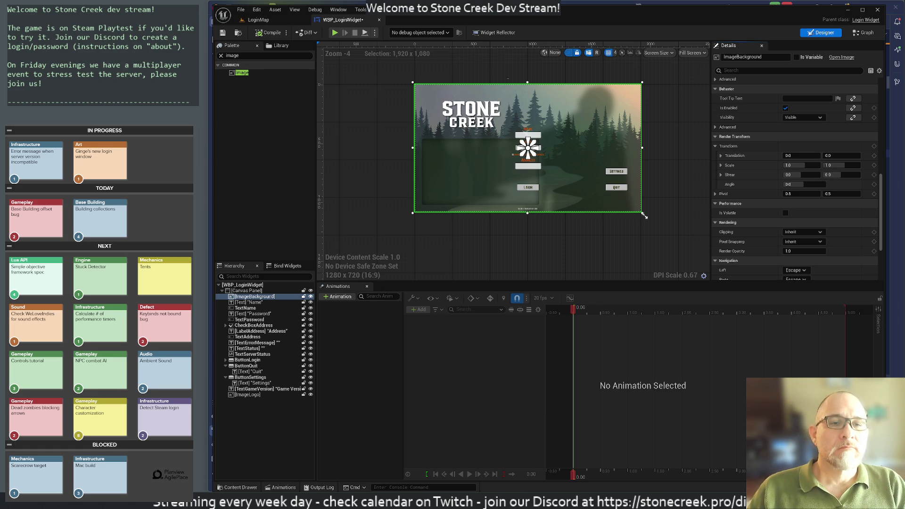
{"action": "scroll", "coordinate": [531, 255], "scroll_direction": "up", "scroll_amount": 2}
{"action": "scroll", "coordinate": [531, 254], "scroll_direction": "down", "scroll_amount": 4}
{"action": "scroll", "coordinate": [530, 255], "scroll_direction": "up", "scroll_amount": 2}
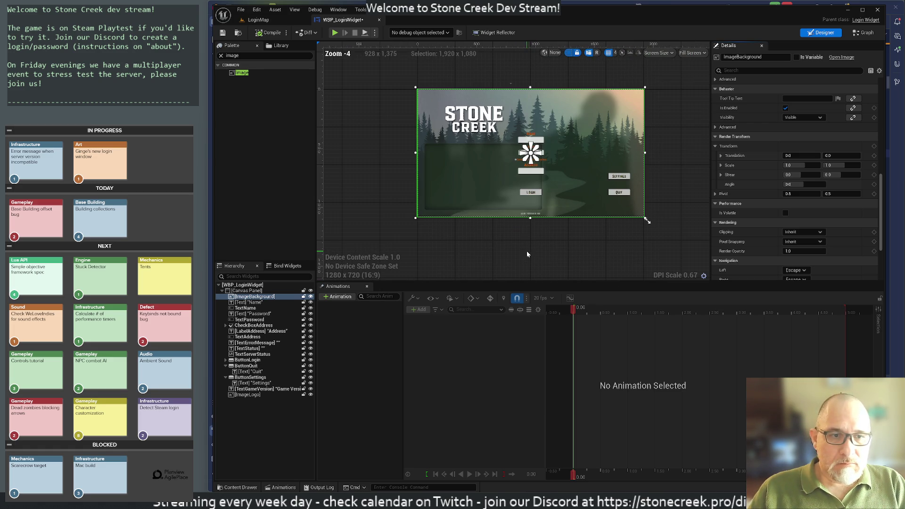
Close the Animations panel, enlarge the canvas to fill the lower designer, then return to LoginMap
{"action": "left_click", "coordinate": [367, 286]}
{"action": "mouse_move", "coordinate": [463, 258]}
{"action": "left_mouse_down"}
{"action": "mouse_move", "coordinate": [477, 307]}
{"action": "mouse_move", "coordinate": [470, 399]}
{"action": "left_mouse_up"}
{"action": "scroll", "coordinate": [481, 373], "scroll_direction": "up", "scroll_amount": 3}
{"action": "scroll", "coordinate": [497, 369], "scroll_direction": "down", "scroll_amount": 1}
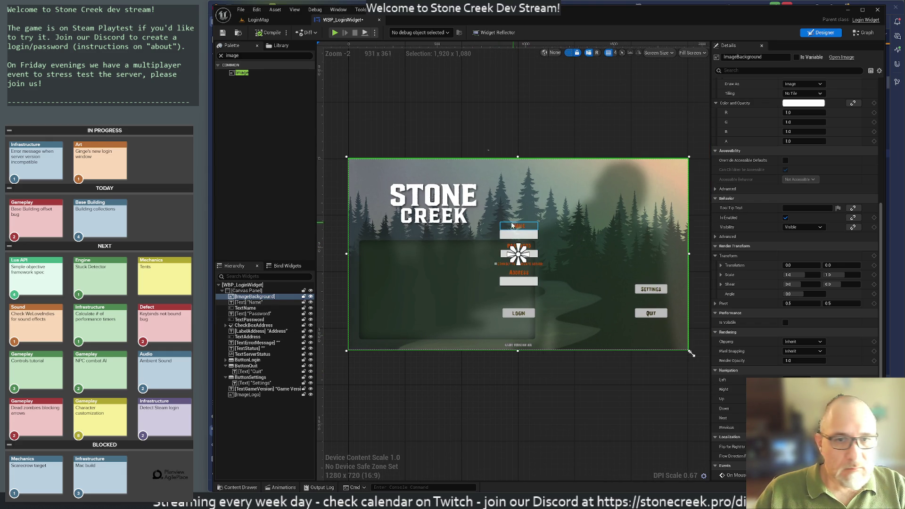
{"action": "left_click", "coordinate": [246, 20]}
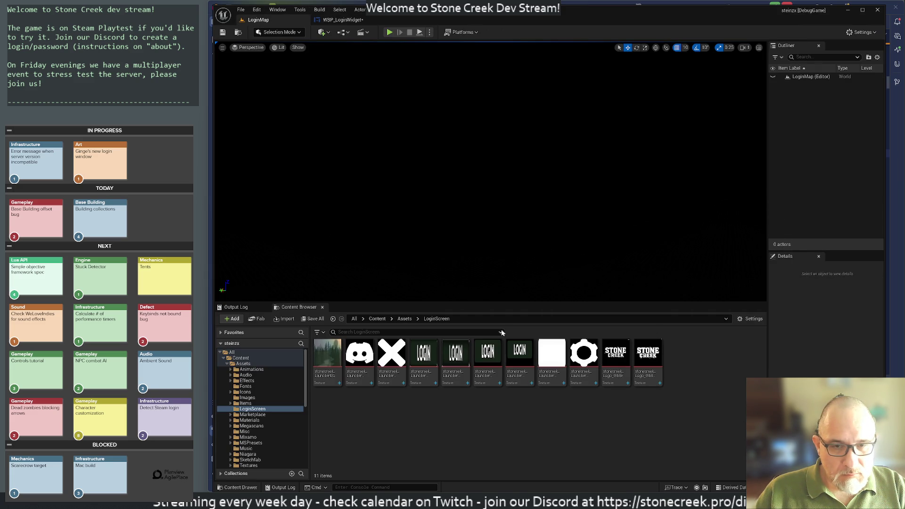
Bring the WBP_LoginWidget designer tab back in front of the LoginMap viewport
{"action": "mouse_move", "coordinate": [428, 355]}
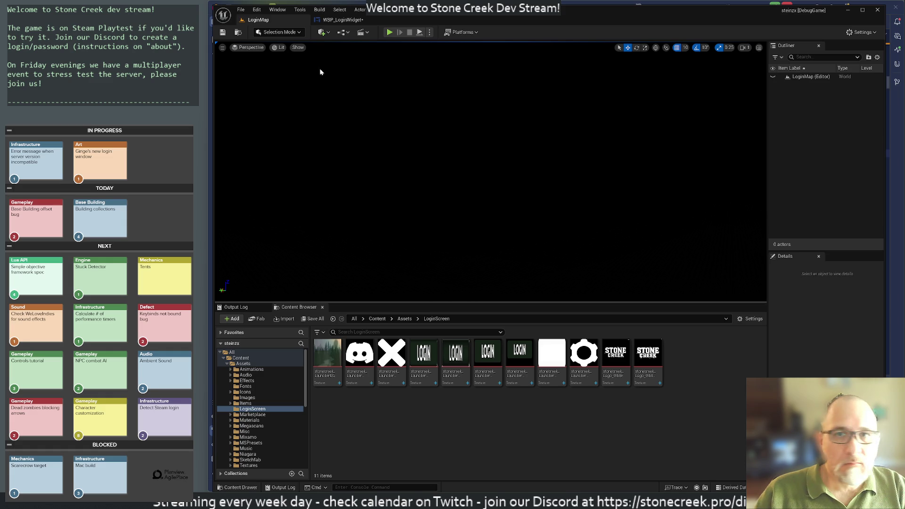
{"action": "left_click", "coordinate": [342, 20]}
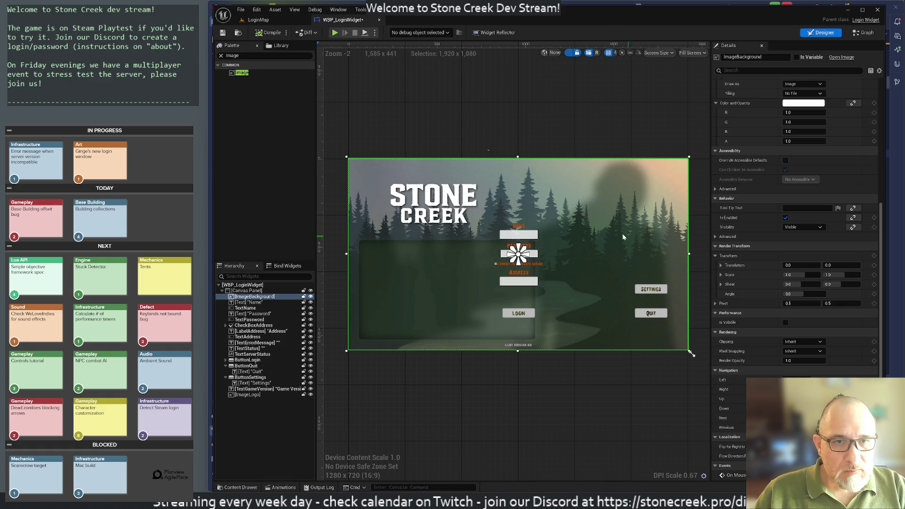
{"action": "left_click", "coordinate": [518, 232]}
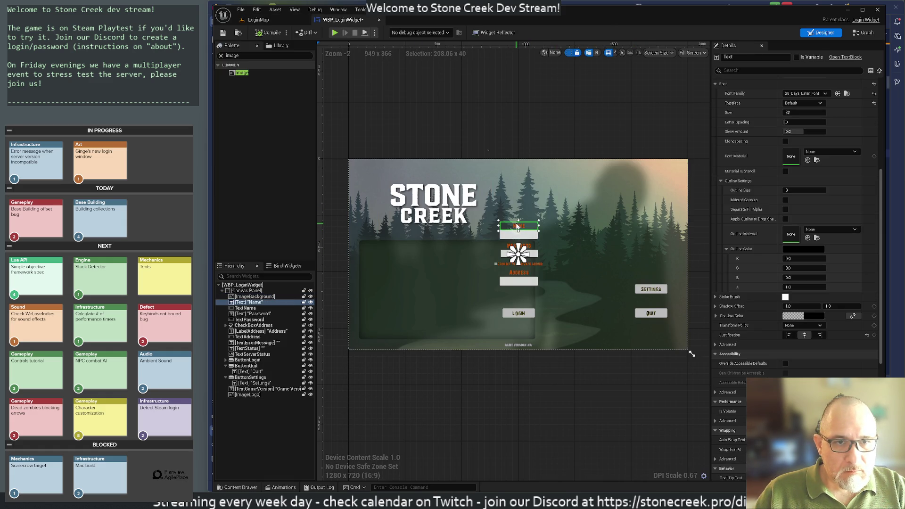
{"action": "left_click", "coordinate": [519, 234], "text": "ctrl"}
{"action": "left_click", "coordinate": [519, 246], "text": "ctrl"}
{"action": "left_click", "coordinate": [523, 254], "text": "ctrl"}
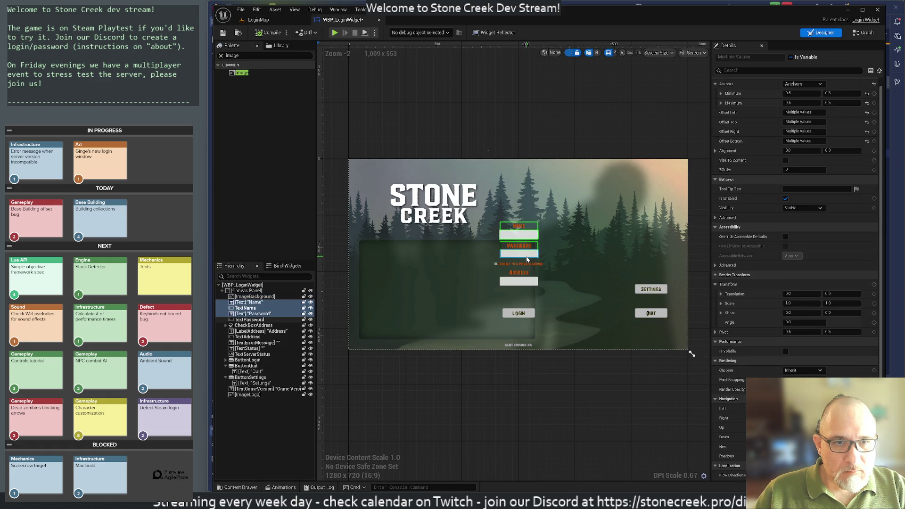
{"action": "left_click", "coordinate": [523, 264], "text": "ctrl"}
{"action": "left_click", "coordinate": [519, 273], "text": "ctrl"}
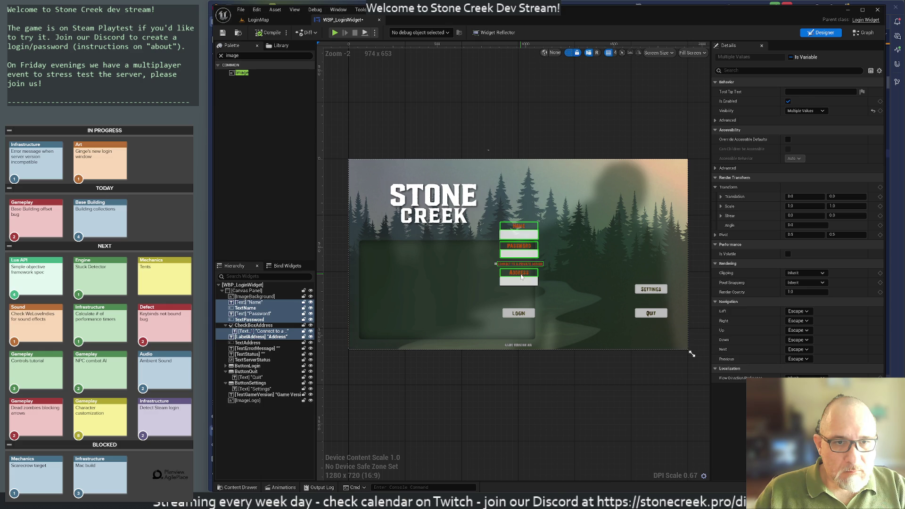
{"action": "left_click", "coordinate": [522, 286], "text": "ctrl"}
{"action": "left_click", "coordinate": [519, 282], "text": "ctrl"}
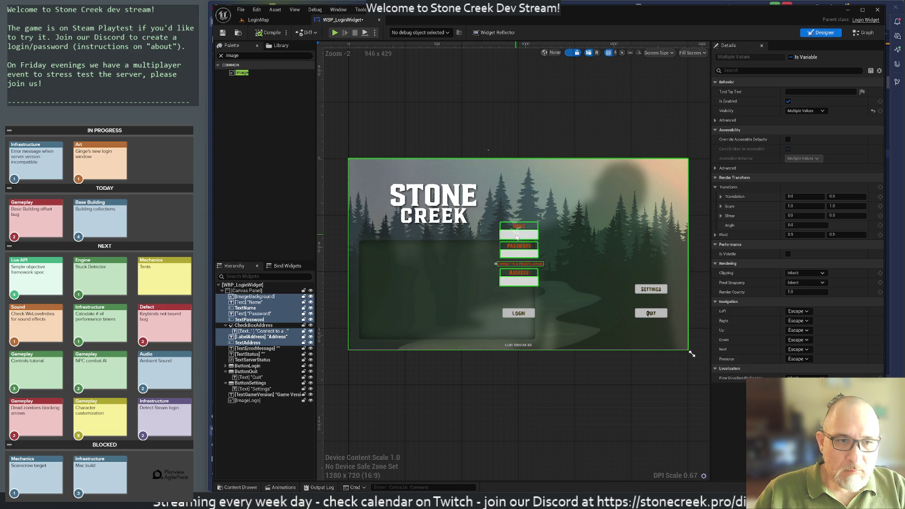
{"action": "mouse_move", "coordinate": [517, 237]}
{"action": "left_mouse_down"}
{"action": "mouse_move", "coordinate": [536, 243]}
{"action": "mouse_move", "coordinate": [535, 253]}
{"action": "left_mouse_up"}
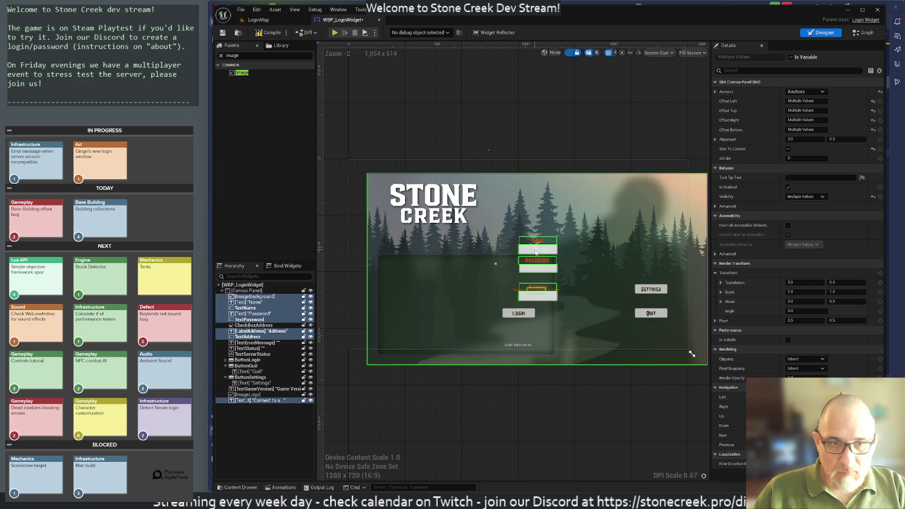
{"action": "key", "text": "ctrl+z"}
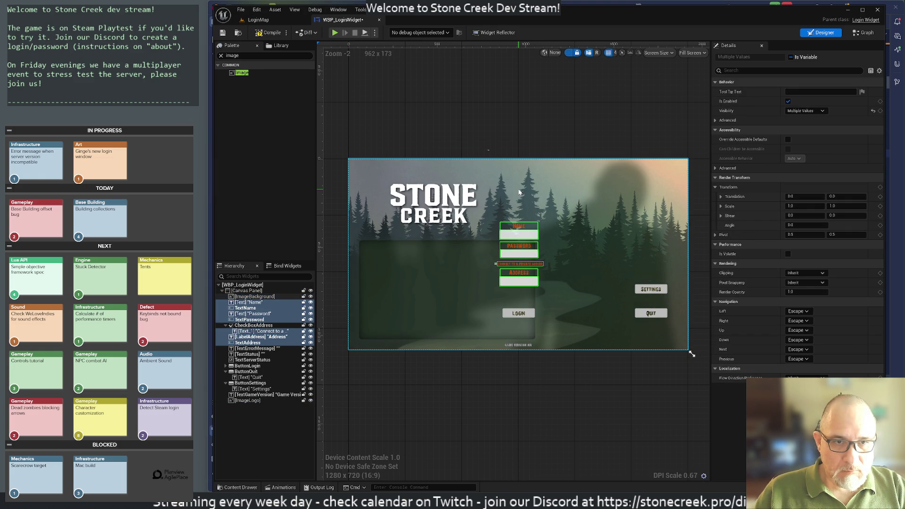
{"action": "mouse_move", "coordinate": [520, 237]}
{"action": "left_mouse_down"}
{"action": "mouse_move", "coordinate": [610, 259]}
{"action": "mouse_move", "coordinate": [590, 264]}
{"action": "left_mouse_up"}
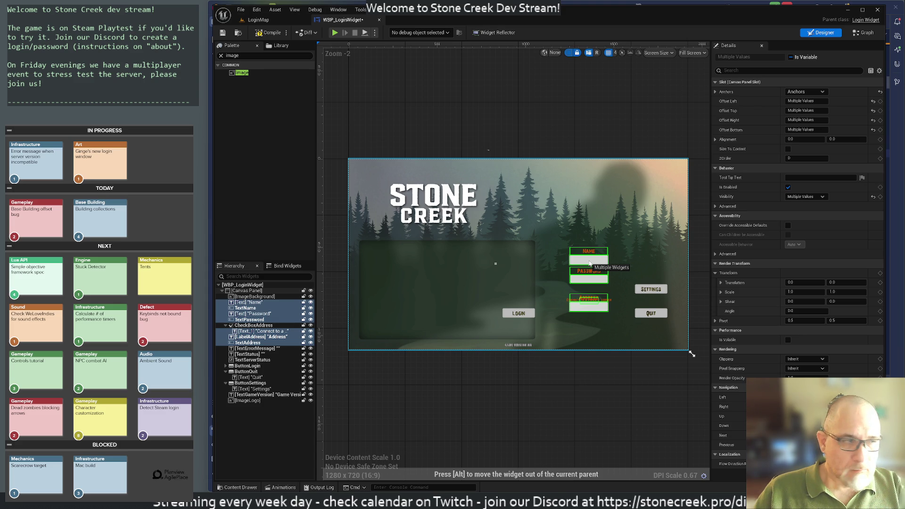
{"action": "mouse_move", "coordinate": [590, 264]}
{"action": "left_mouse_down"}
{"action": "mouse_move", "coordinate": [613, 252]}
{"action": "mouse_move", "coordinate": [600, 202]}
{"action": "left_mouse_up"}
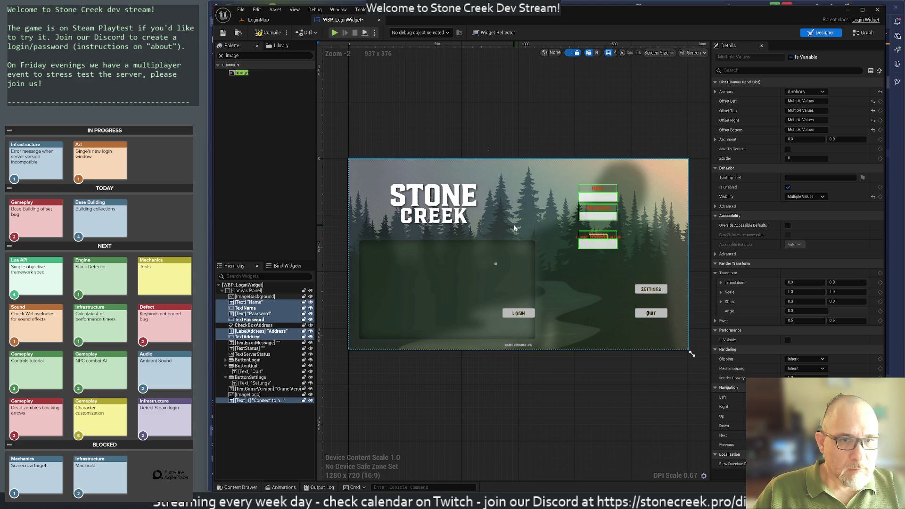
{"action": "left_click", "coordinate": [465, 142]}
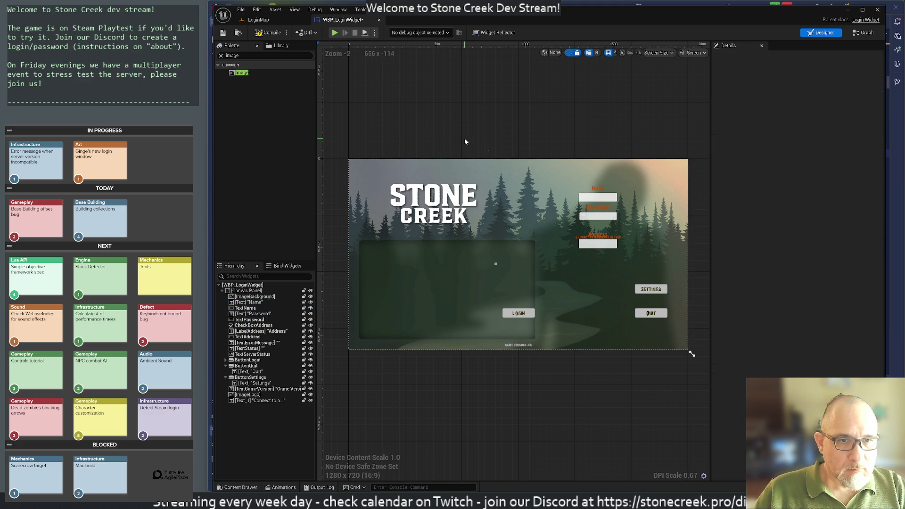
{"action": "key", "text": "ctrl+z"}
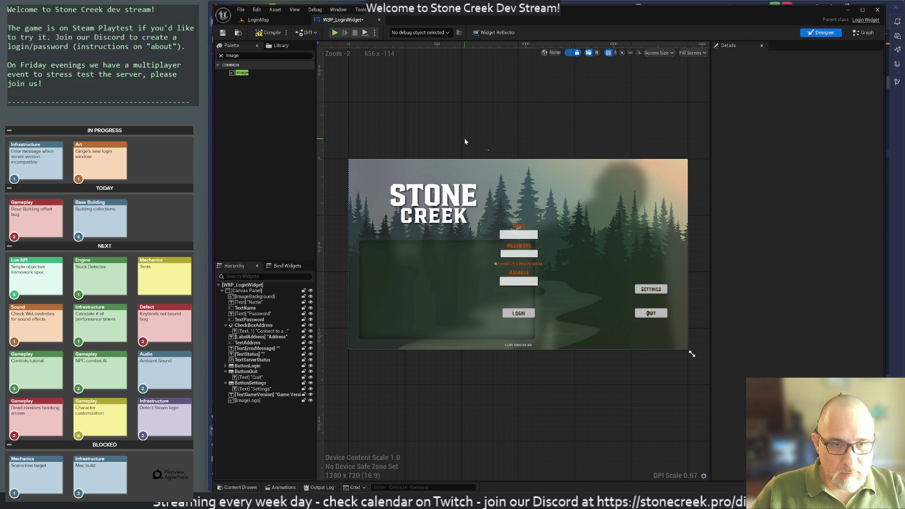
Select the private-server checkbox, Address field, Login, status and error texts, undoing a stray checkbox move
{"action": "left_click", "coordinate": [520, 266]}
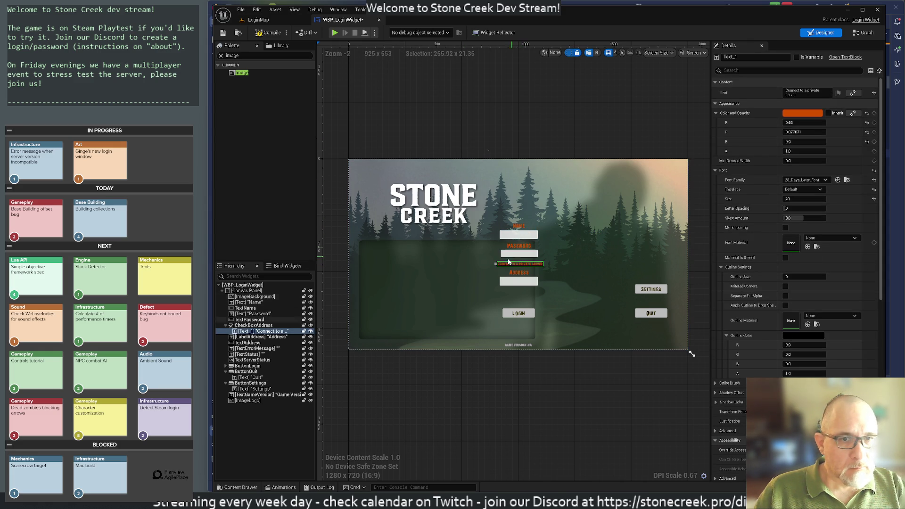
{"action": "left_click", "coordinate": [496, 265]}
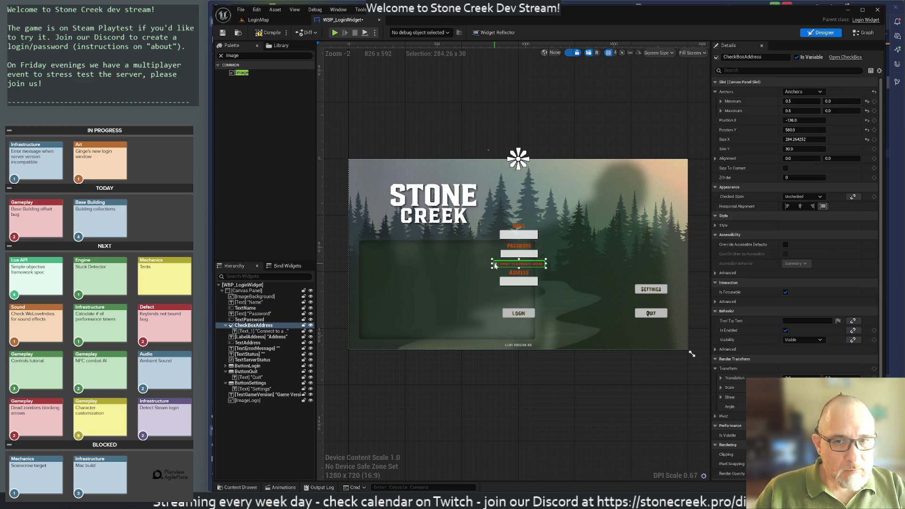
{"action": "mouse_move", "coordinate": [495, 266]}
{"action": "left_mouse_down"}
{"action": "mouse_move", "coordinate": [552, 250]}
{"action": "mouse_move", "coordinate": [557, 236]}
{"action": "left_mouse_up"}
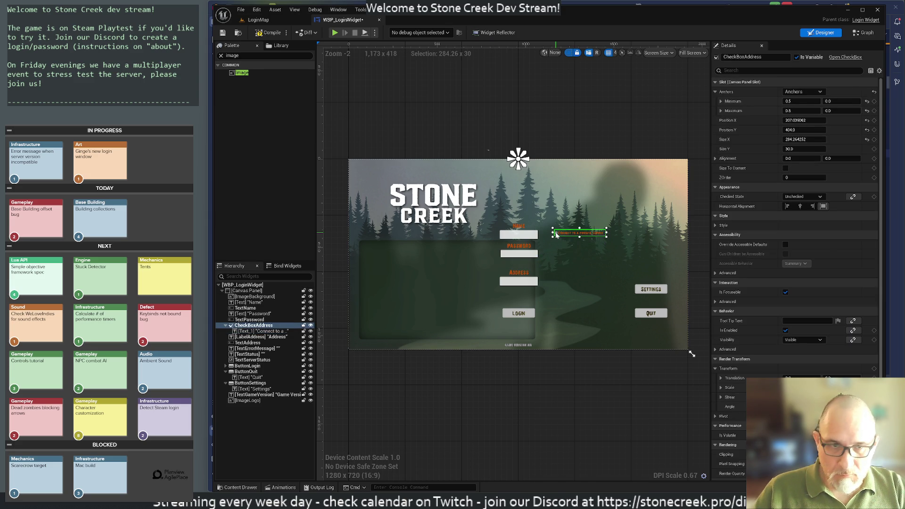
{"action": "key", "text": "ctrl+z"}
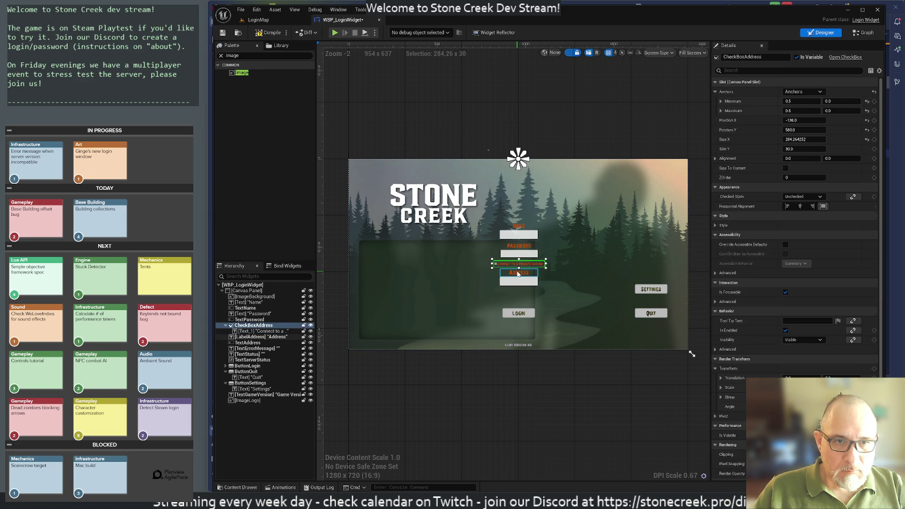
{"action": "left_click", "coordinate": [518, 283], "text": "ctrl"}
{"action": "left_click", "coordinate": [518, 284], "text": "ctrl"}
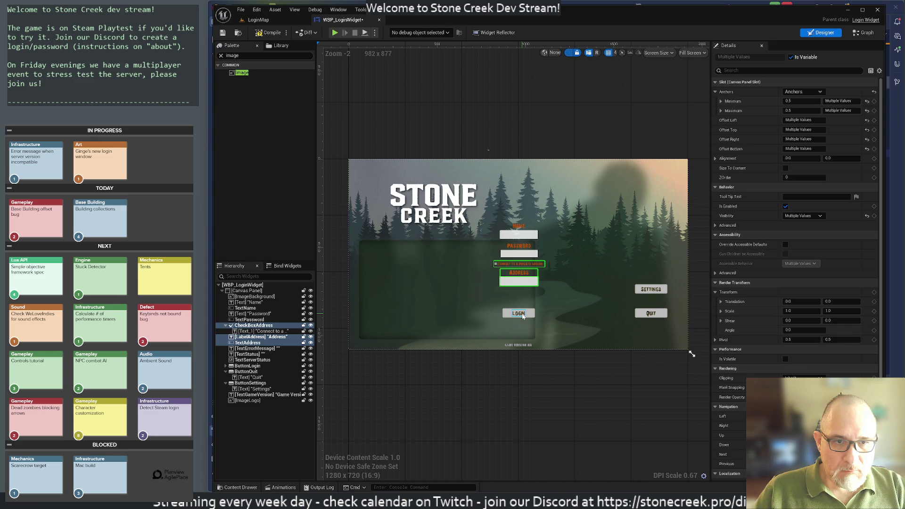
{"action": "left_click", "coordinate": [522, 314], "text": "ctrl"}
{"action": "left_click", "coordinate": [516, 294], "text": "ctrl"}
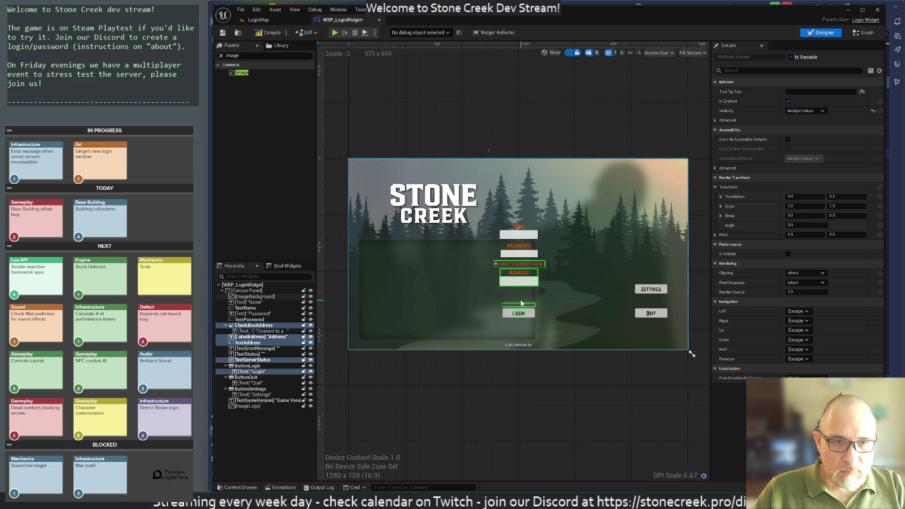
{"action": "left_click", "coordinate": [518, 292], "text": "ctrl"}
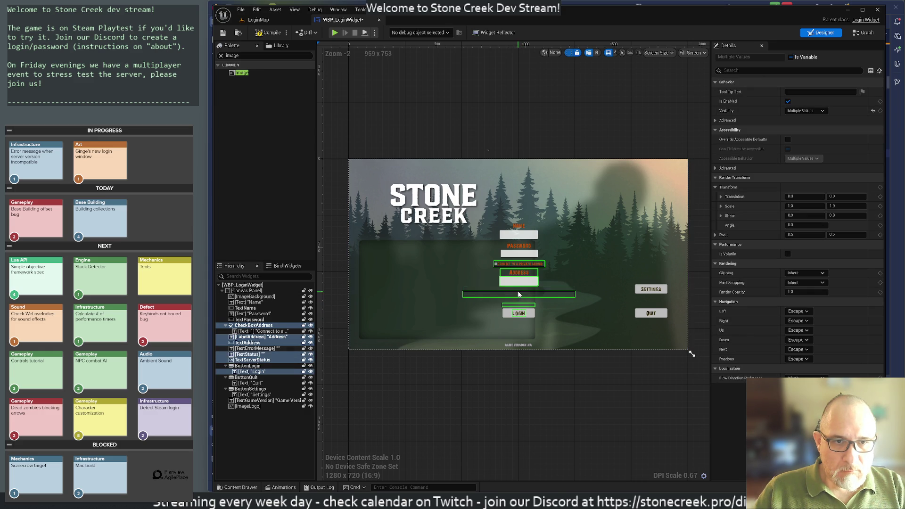
{"action": "left_click", "coordinate": [518, 292], "text": "ctrl"}
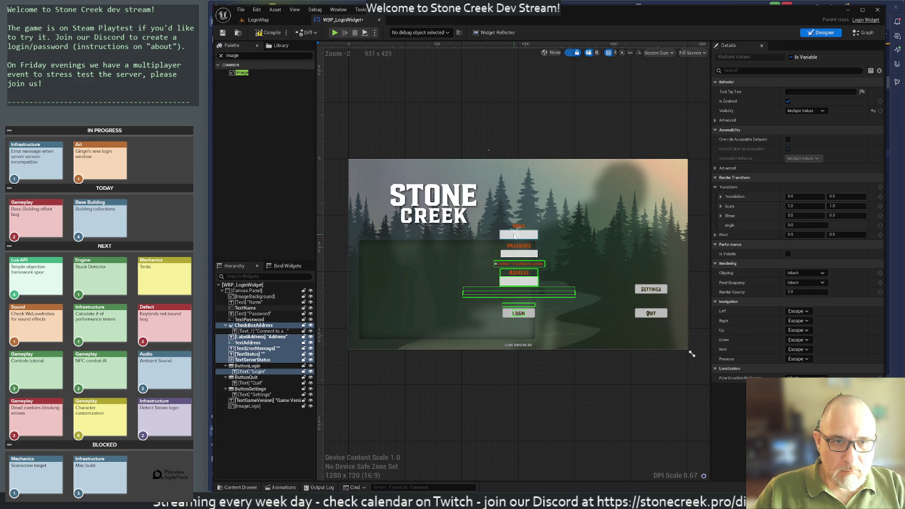
Add the Name and Password labels and fields, then drag the whole group right beside Settings and Quit
{"action": "left_click", "coordinate": [517, 228], "text": "ctrl"}
{"action": "left_click", "coordinate": [518, 235], "text": "ctrl"}
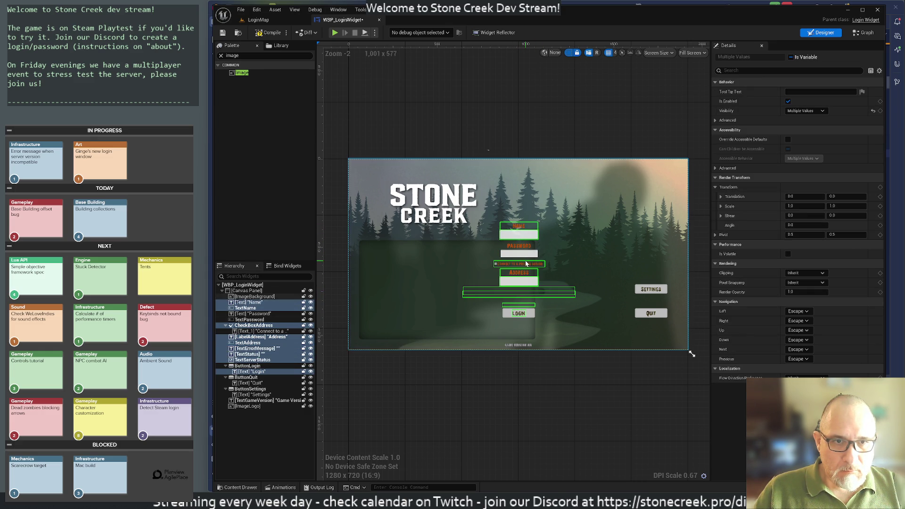
{"action": "left_click", "coordinate": [518, 246], "text": "ctrl"}
{"action": "left_click", "coordinate": [520, 254], "text": "ctrl"}
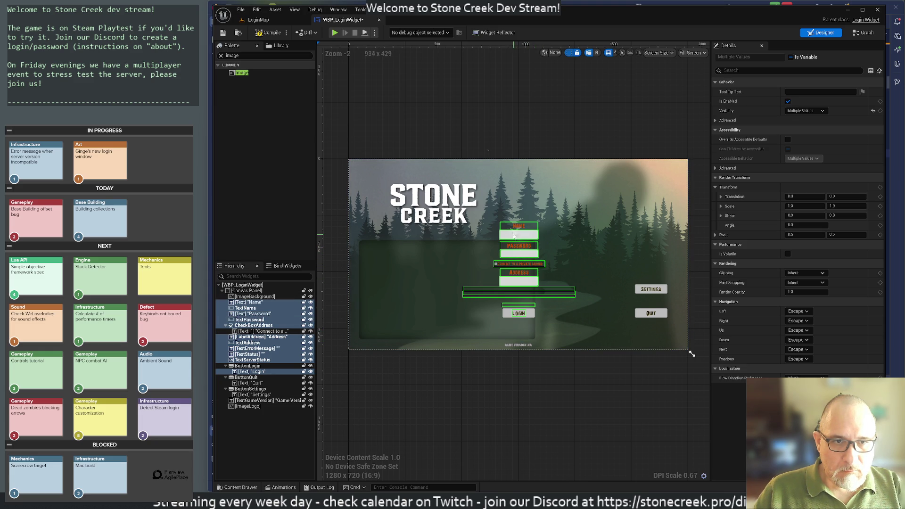
{"action": "mouse_move", "coordinate": [513, 238]}
{"action": "left_mouse_down"}
{"action": "mouse_move", "coordinate": [576, 243]}
{"action": "mouse_move", "coordinate": [605, 267]}
{"action": "left_mouse_up"}
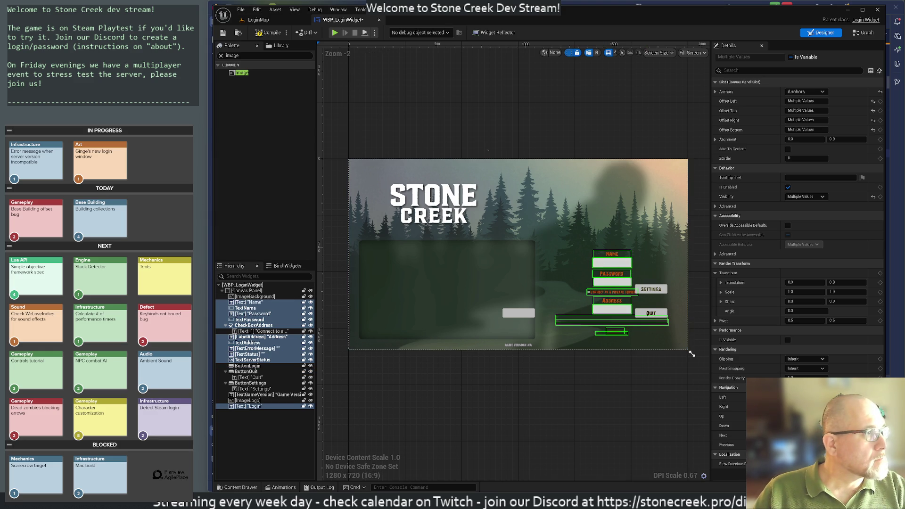
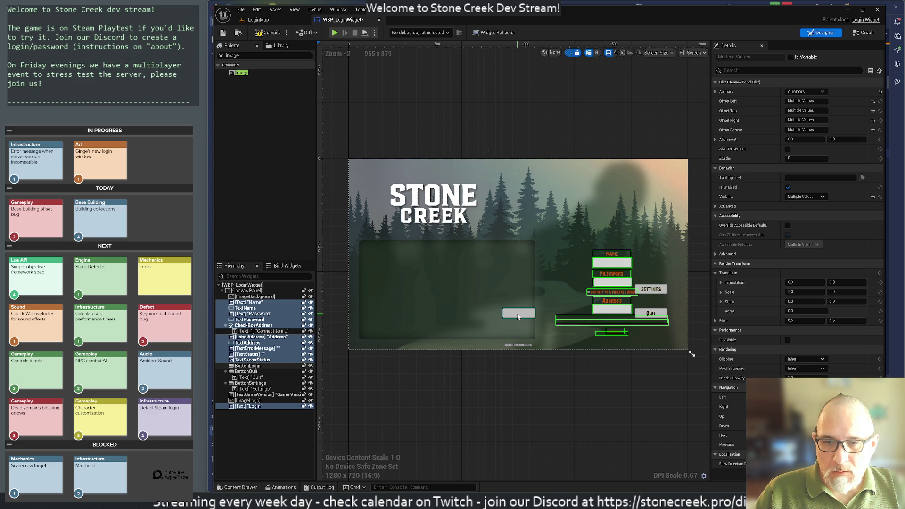
Nest the Login text inside ButtonLogin so the button reads LOGIN
{"action": "left_click", "coordinate": [518, 317]}
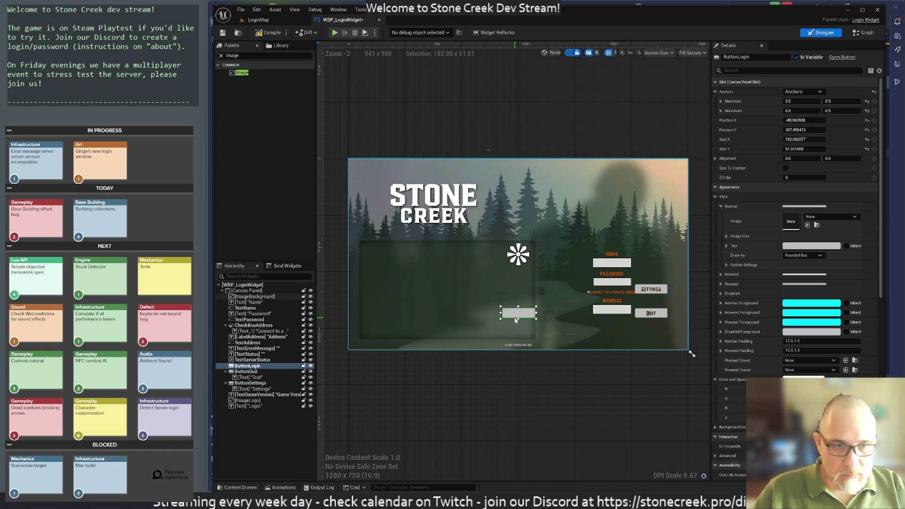
{"action": "left_click_drag", "start_coordinate": [516, 320], "coordinate": [517, 321]}
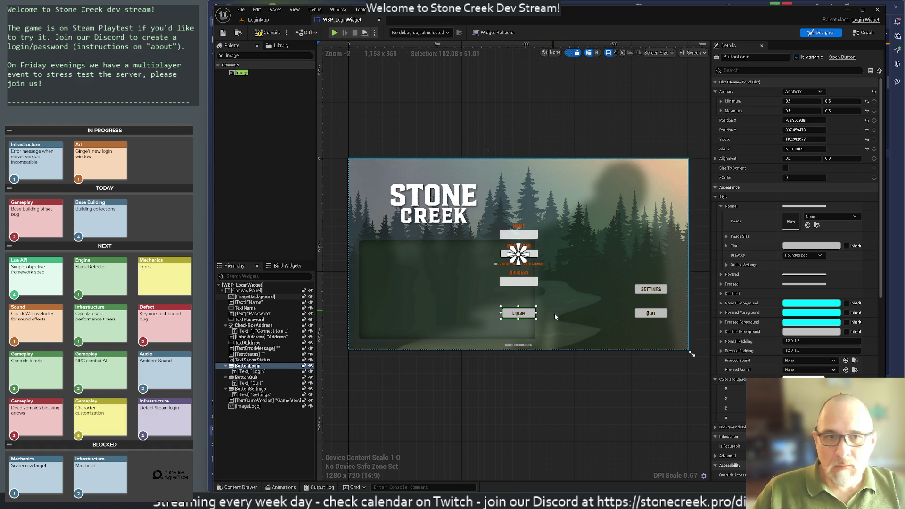
{"action": "left_click", "coordinate": [543, 409]}
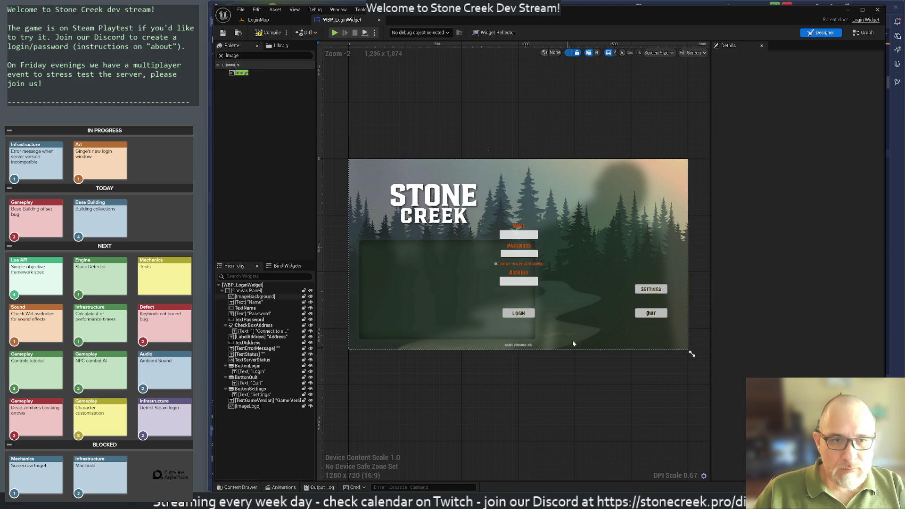
{"action": "left_click", "coordinate": [502, 316]}
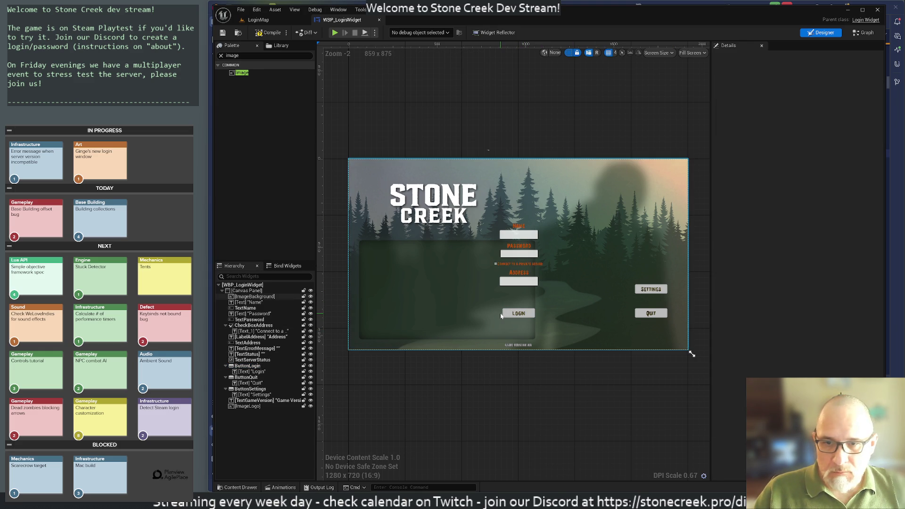
{"action": "left_click", "coordinate": [241, 366]}
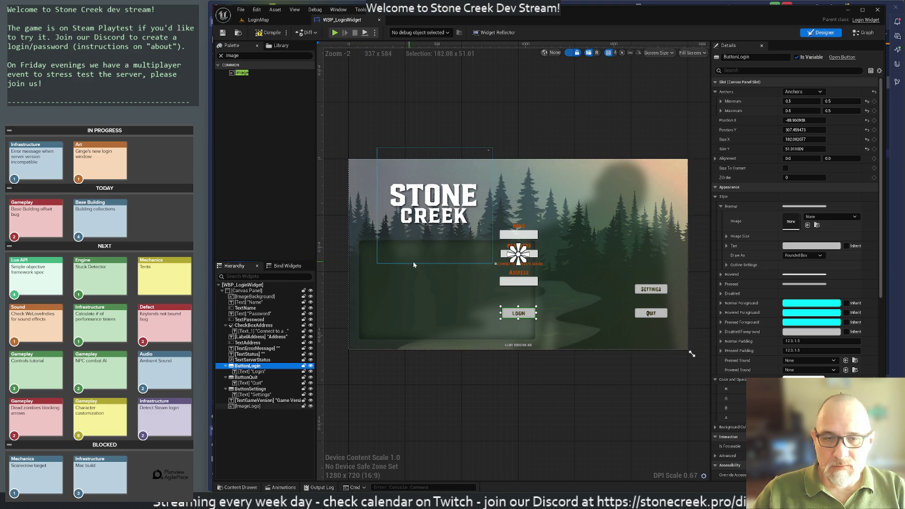
Move the Quit button to the bottom-right corner with Settings stacked just above it
{"action": "left_click", "coordinate": [386, 293]}
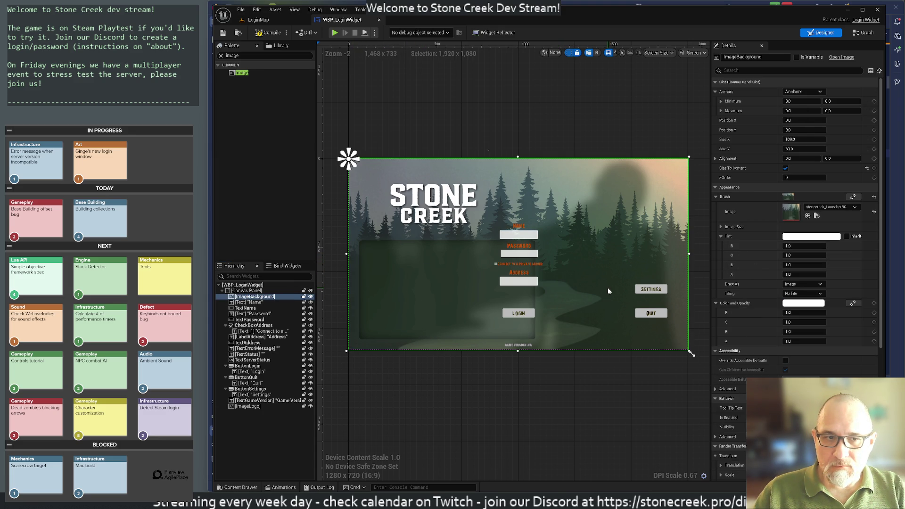
{"action": "mouse_move", "coordinate": [659, 317]}
{"action": "left_mouse_down"}
{"action": "mouse_move", "coordinate": [676, 342]}
{"action": "mouse_move", "coordinate": [660, 338]}
{"action": "mouse_move", "coordinate": [672, 341]}
{"action": "left_mouse_up"}
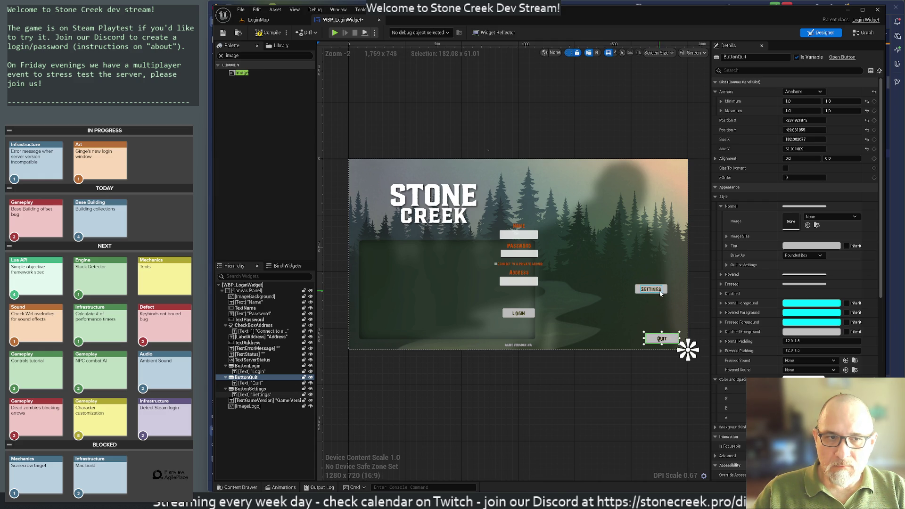
{"action": "left_click", "coordinate": [665, 293]}
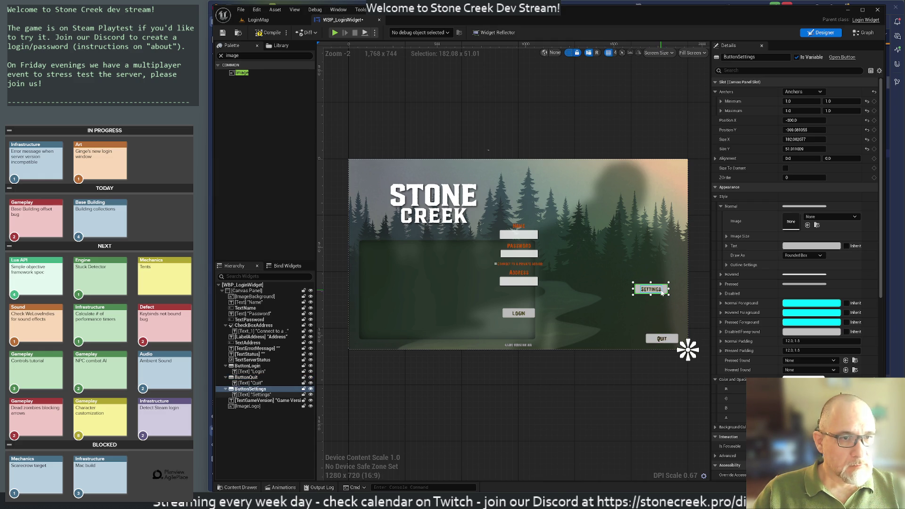
{"action": "left_click_drag", "start_coordinate": [670, 307], "coordinate": [676, 331]}
{"action": "left_click", "coordinate": [613, 292]}
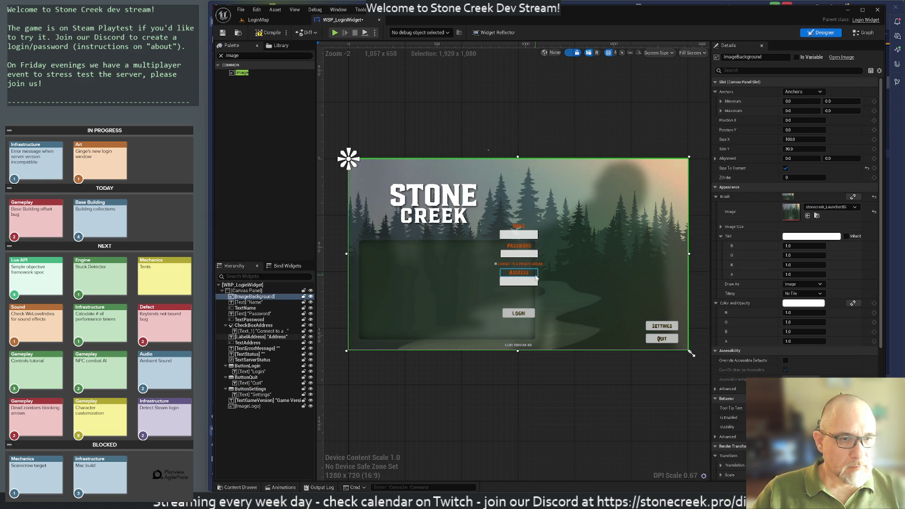
Multi-select the login fields, checkbox, status texts and Login button, and shift them right
{"action": "left_click", "coordinate": [516, 236]}
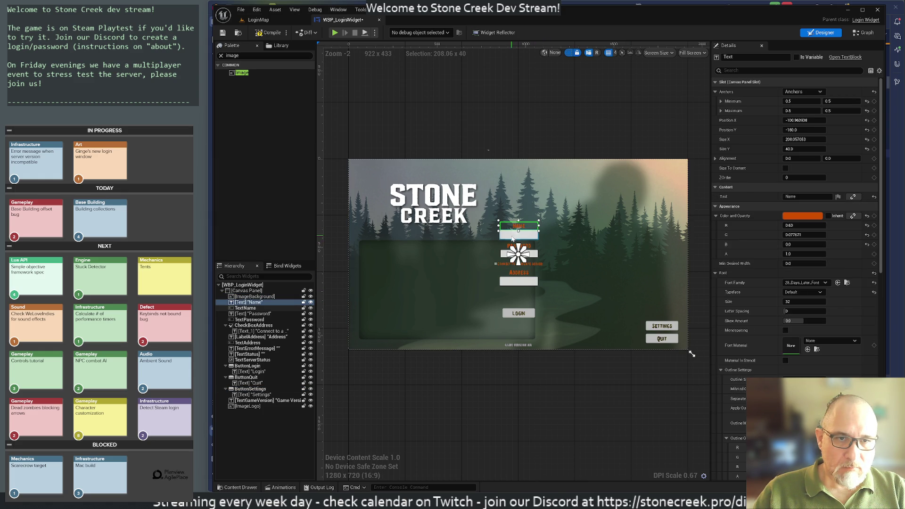
{"action": "left_click", "coordinate": [519, 226], "text": "ctrl"}
{"action": "left_click", "coordinate": [523, 246], "text": "ctrl"}
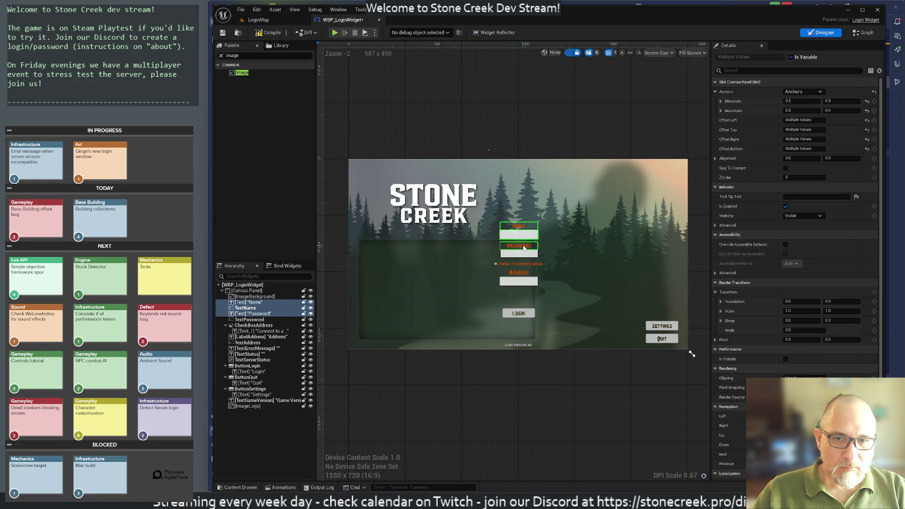
{"action": "left_click", "coordinate": [527, 257], "text": "ctrl"}
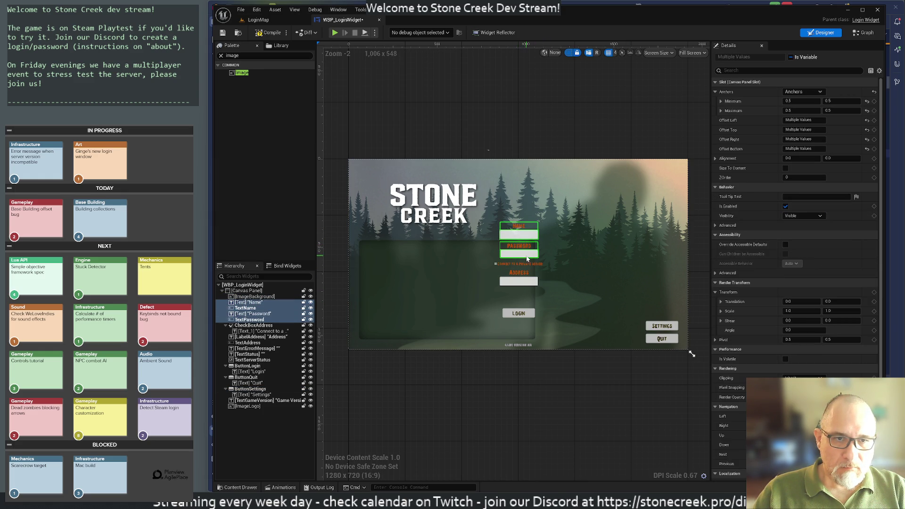
{"action": "left_click", "coordinate": [498, 266], "text": "ctrl"}
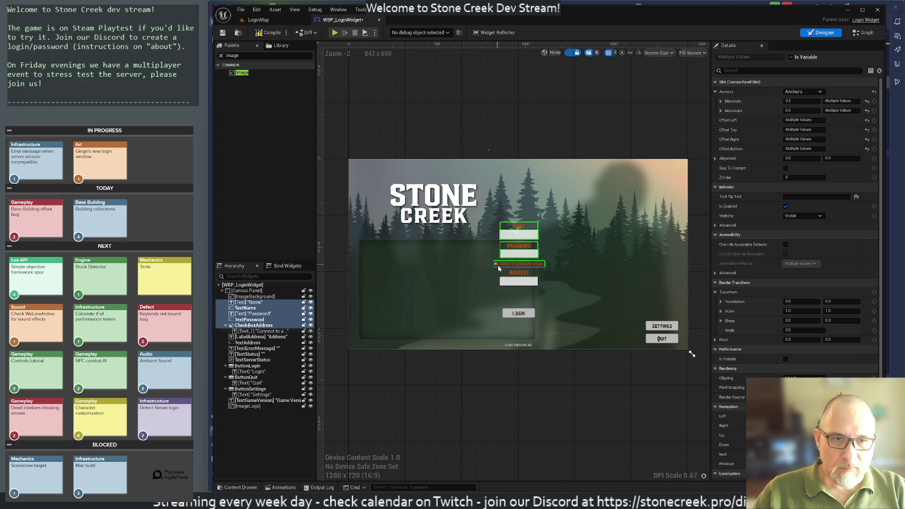
{"action": "left_click", "coordinate": [519, 273], "text": "ctrl"}
{"action": "left_click", "coordinate": [520, 282], "text": "ctrl"}
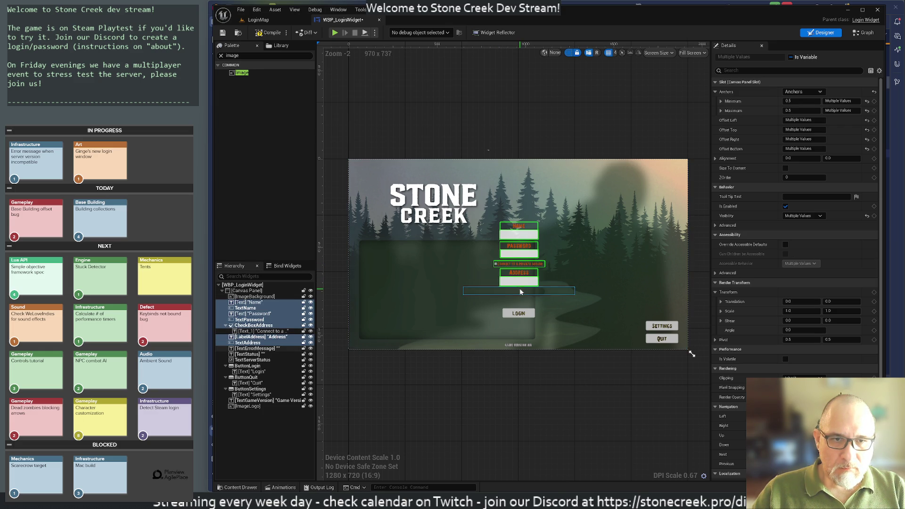
{"action": "left_click", "coordinate": [522, 297], "text": "ctrl"}
{"action": "left_click", "coordinate": [522, 298], "text": "ctrl"}
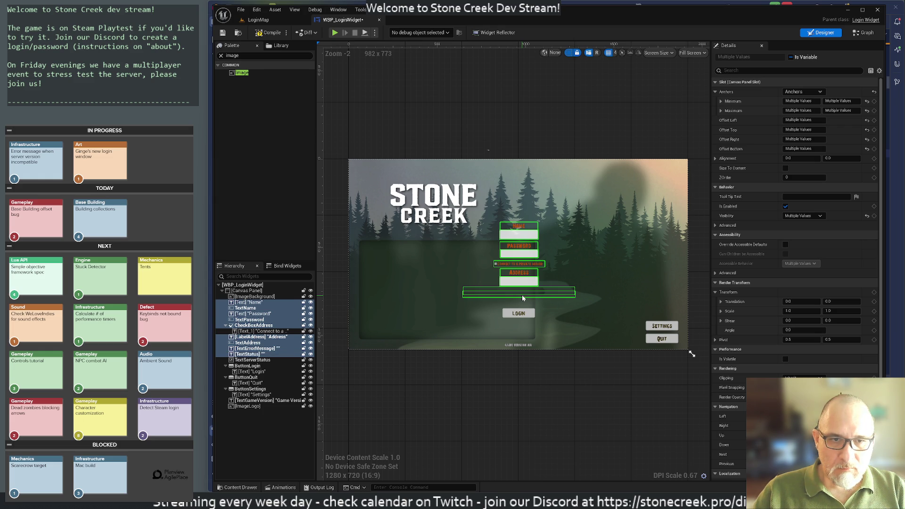
{"action": "left_click", "coordinate": [525, 307], "text": "ctrl"}
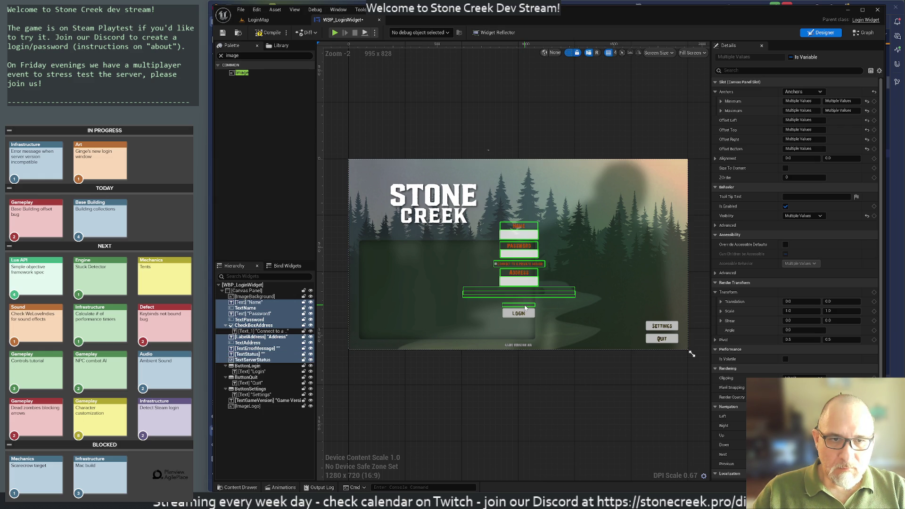
{"action": "left_click", "coordinate": [506, 316], "text": "ctrl"}
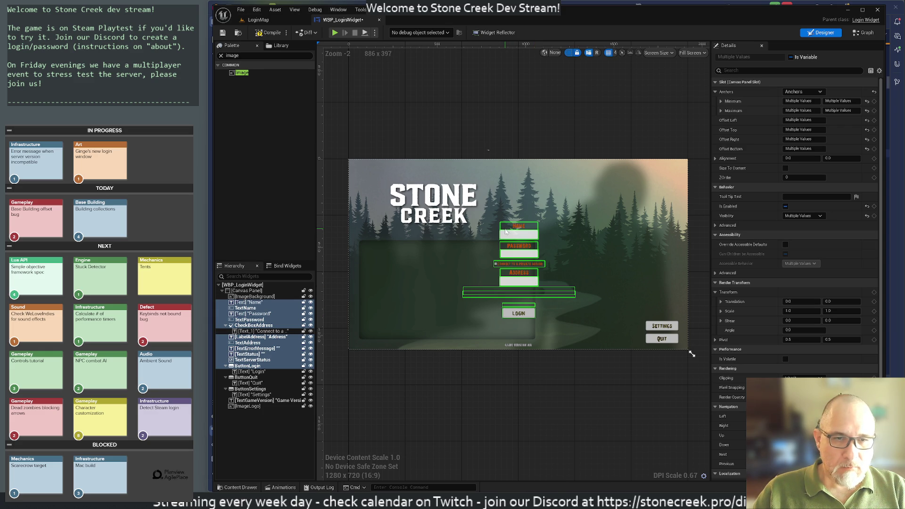
{"action": "mouse_move", "coordinate": [507, 236]}
{"action": "left_mouse_down"}
{"action": "mouse_move", "coordinate": [589, 244]}
{"action": "mouse_move", "coordinate": [598, 256]}
{"action": "left_mouse_up"}
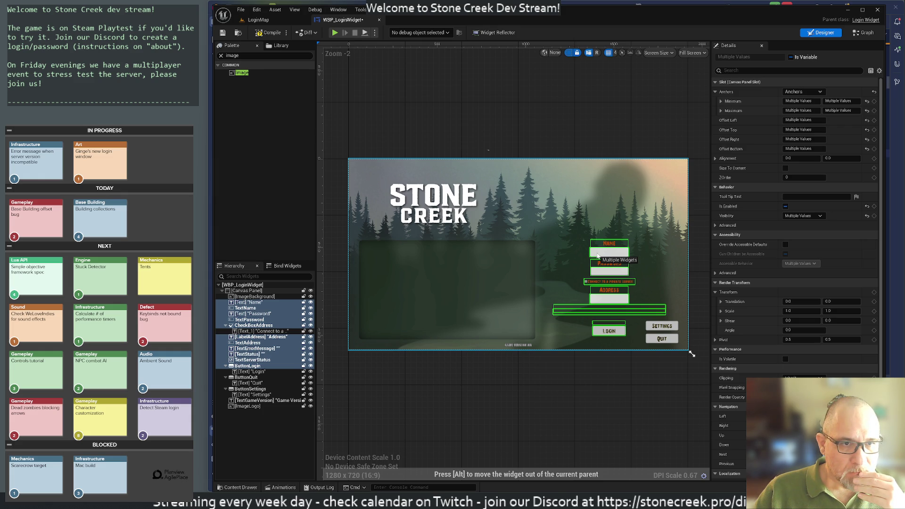
{"action": "left_click_drag", "start_coordinate": [598, 256], "coordinate": [597, 256]}
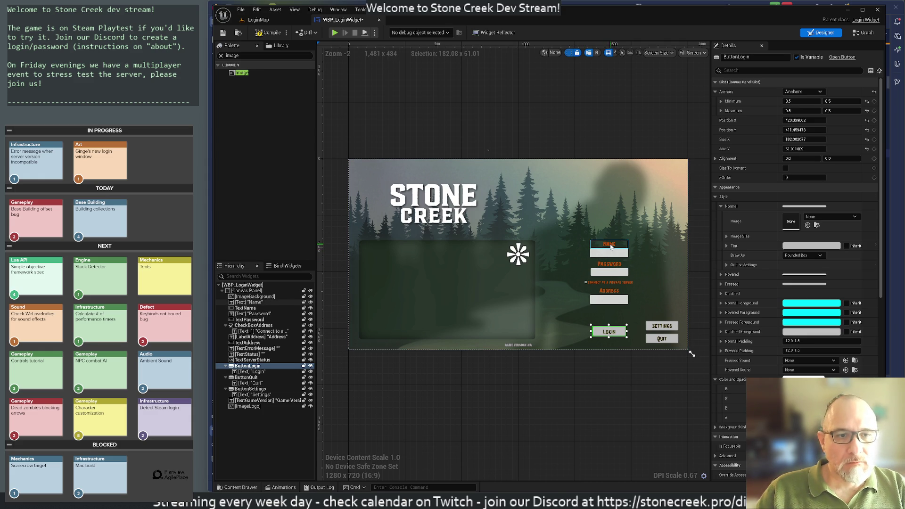
Recolour the Name, Password, Address and private-server labels from orange to pale grey
{"action": "left_click", "coordinate": [611, 246]}
{"action": "left_click", "coordinate": [609, 266], "text": "ctrl"}
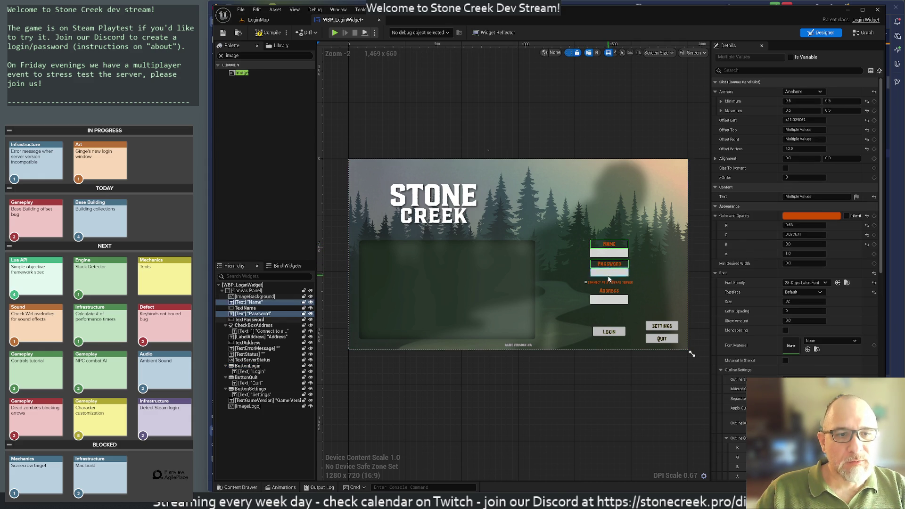
{"action": "left_click", "coordinate": [609, 282], "text": "ctrl"}
{"action": "left_click", "coordinate": [608, 293], "text": "ctrl"}
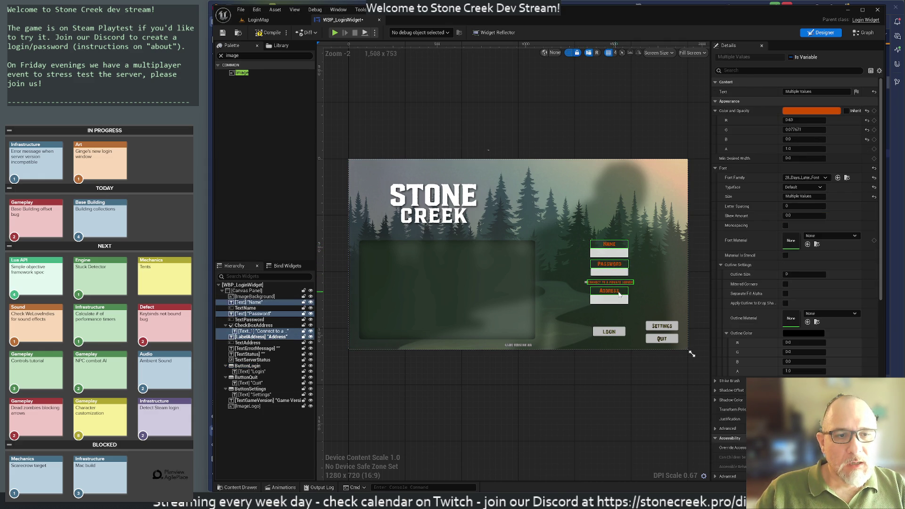
{"action": "left_click", "coordinate": [792, 113]}
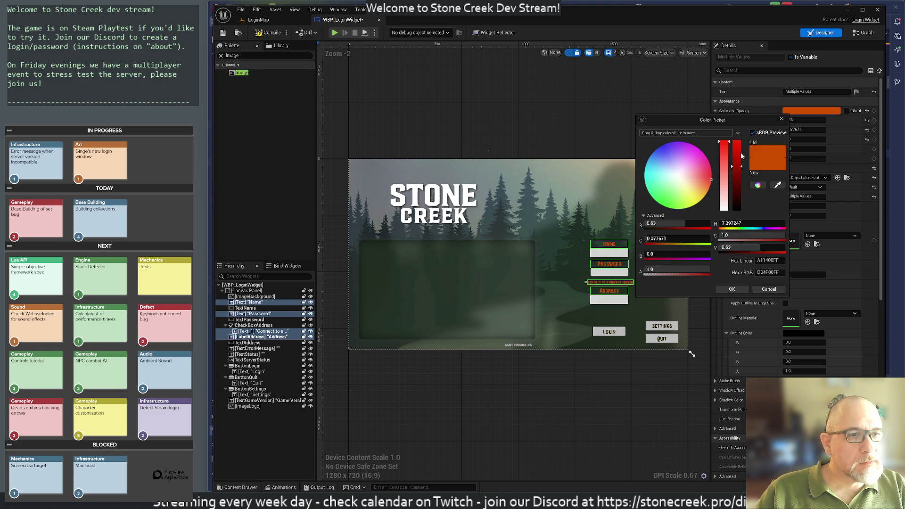
{"action": "left_click_drag", "start_coordinate": [728, 197], "coordinate": [725, 205]}
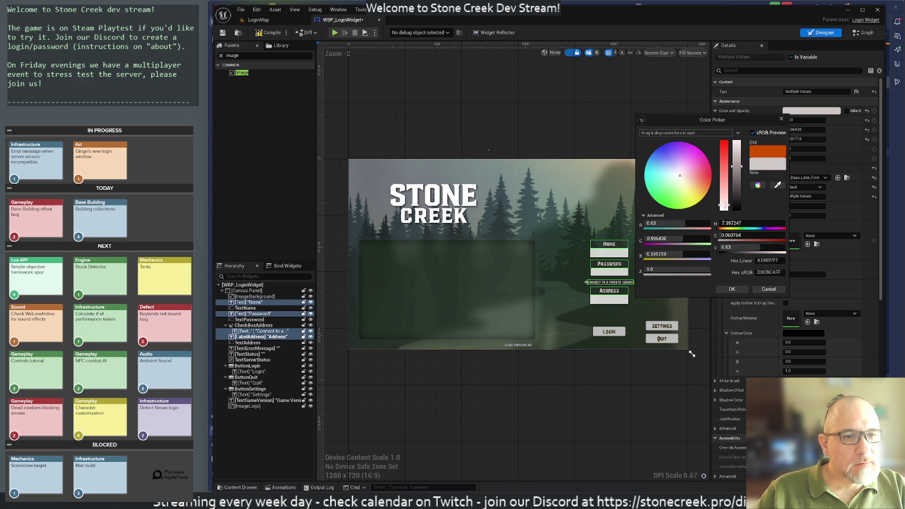
{"action": "left_click", "coordinate": [587, 374]}
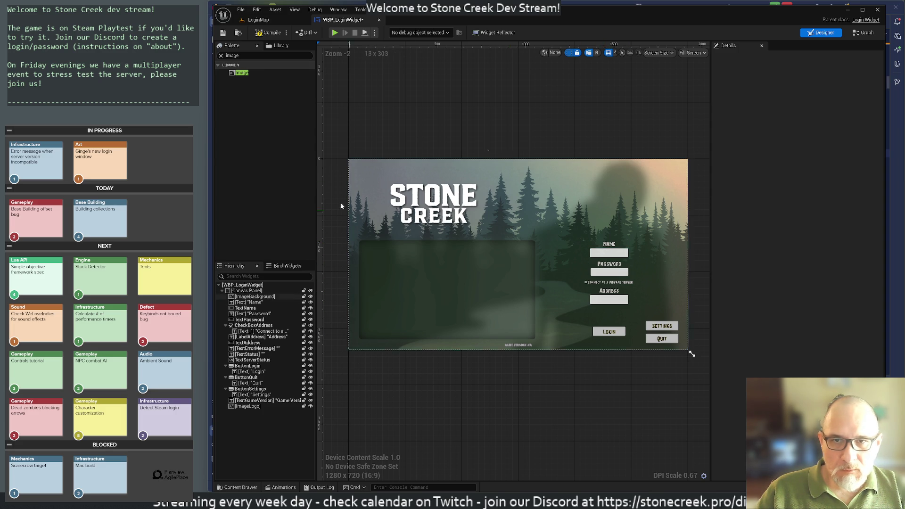
Search the Palette for 'text' and drop a Text Block filling the dark left panel
{"action": "left_click", "coordinate": [264, 55]}
{"action": "type", "text": "text"}
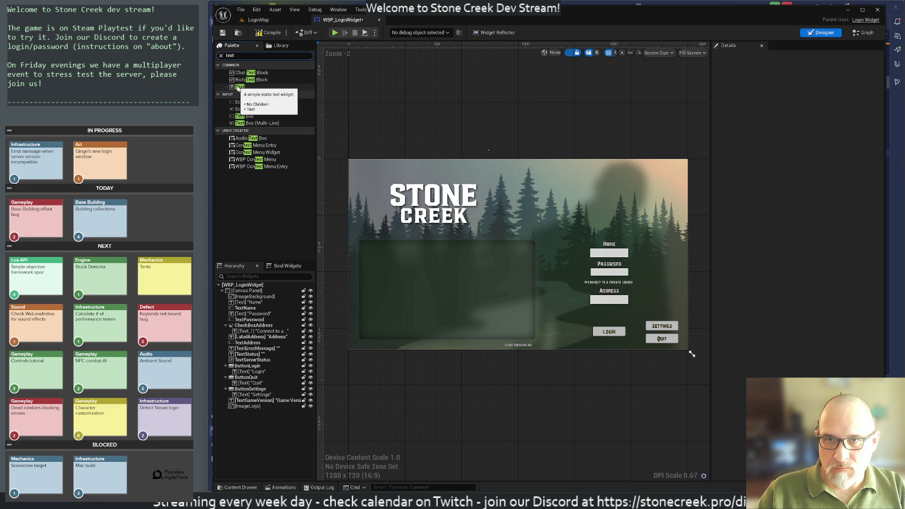
{"action": "mouse_move", "coordinate": [238, 88]}
{"action": "left_mouse_down"}
{"action": "mouse_move", "coordinate": [392, 261]}
{"action": "mouse_move", "coordinate": [371, 249]}
{"action": "mouse_move", "coordinate": [468, 317]}
{"action": "mouse_move", "coordinate": [530, 334]}
{"action": "left_mouse_up"}
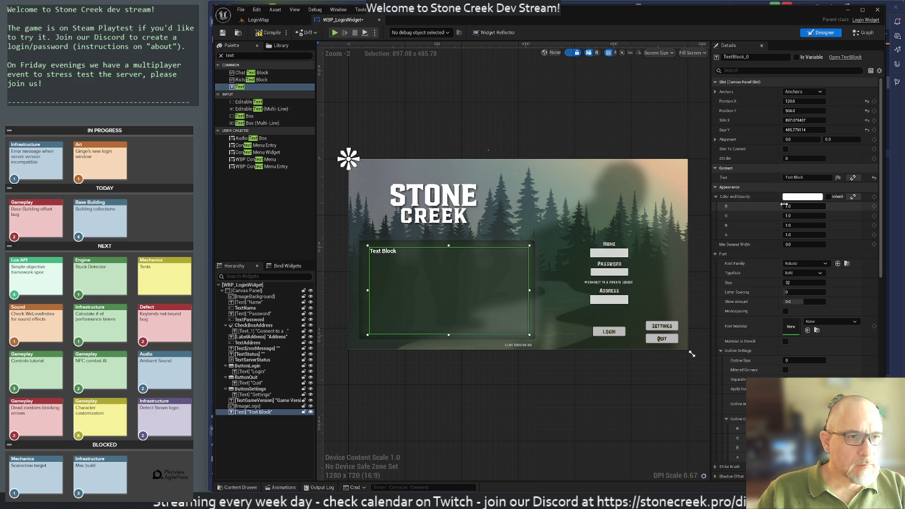
Change the new text block's font family from Roboto to RobotoTiny
{"action": "left_click", "coordinate": [812, 264]}
{"action": "scroll", "coordinate": [852, 353], "scroll_direction": "down", "scroll_amount": 3}
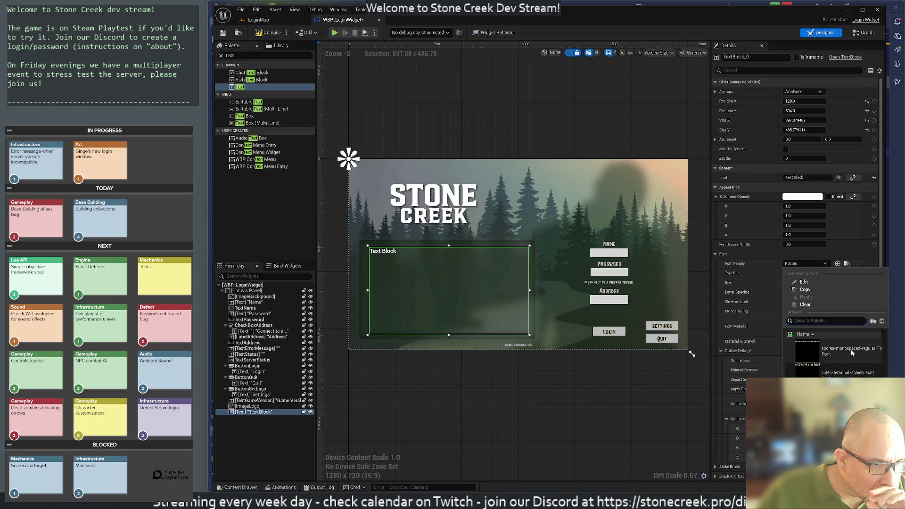
{"action": "scroll", "coordinate": [852, 354], "scroll_direction": "up", "scroll_amount": 3}
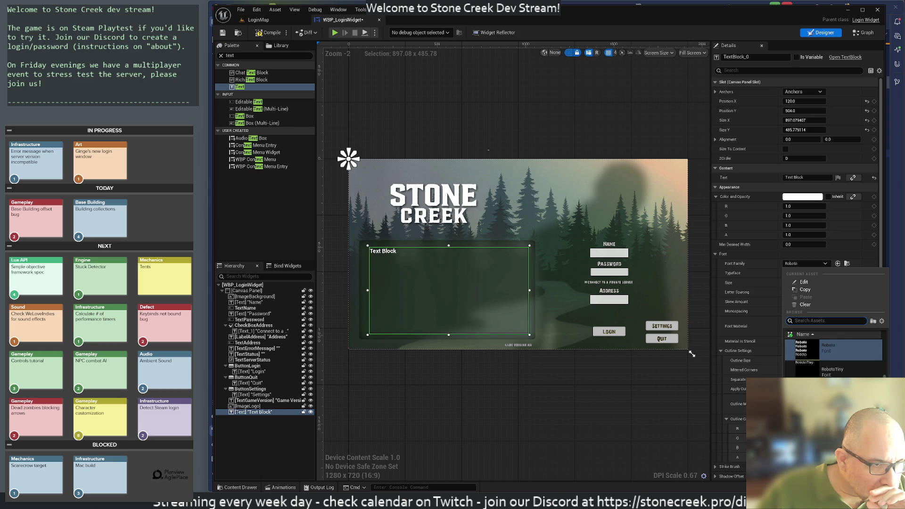
{"action": "scroll", "coordinate": [833, 358], "scroll_direction": "up", "scroll_amount": 3}
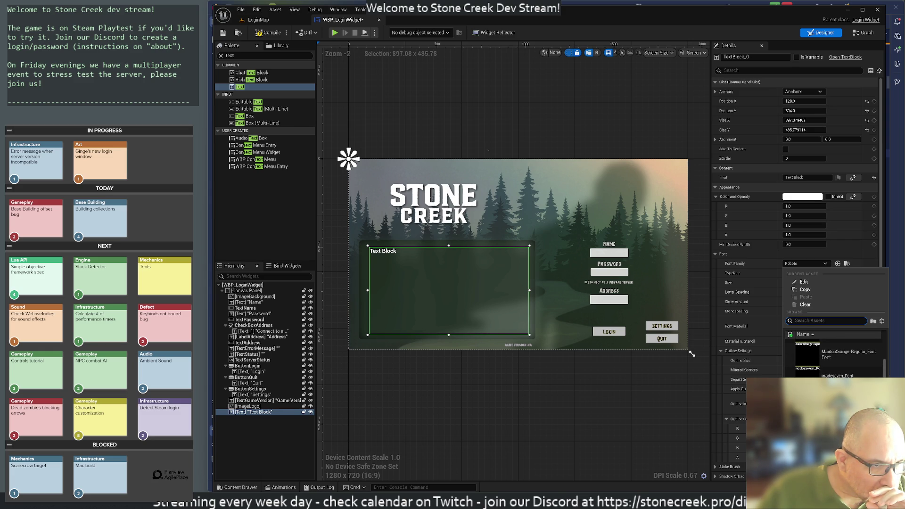
{"action": "scroll", "coordinate": [834, 359], "scroll_direction": "up", "scroll_amount": 3}
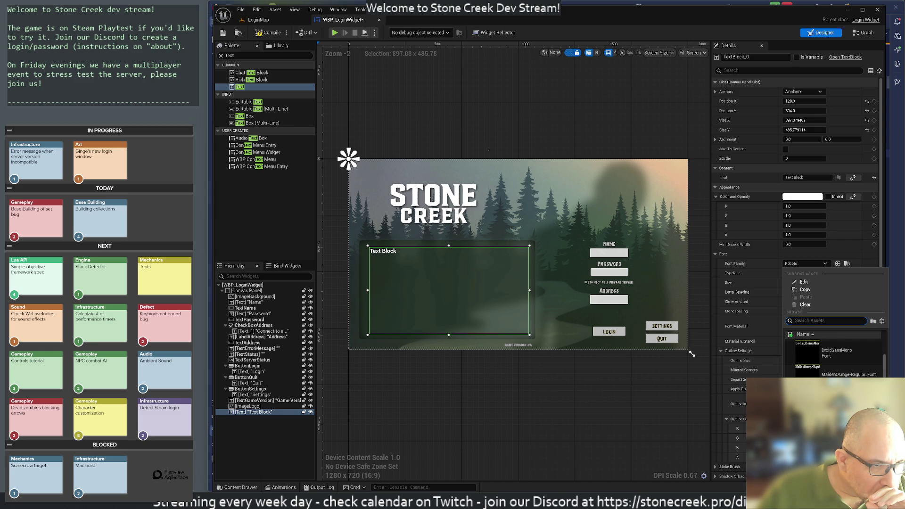
{"action": "scroll", "coordinate": [834, 358], "scroll_direction": "up", "scroll_amount": 3}
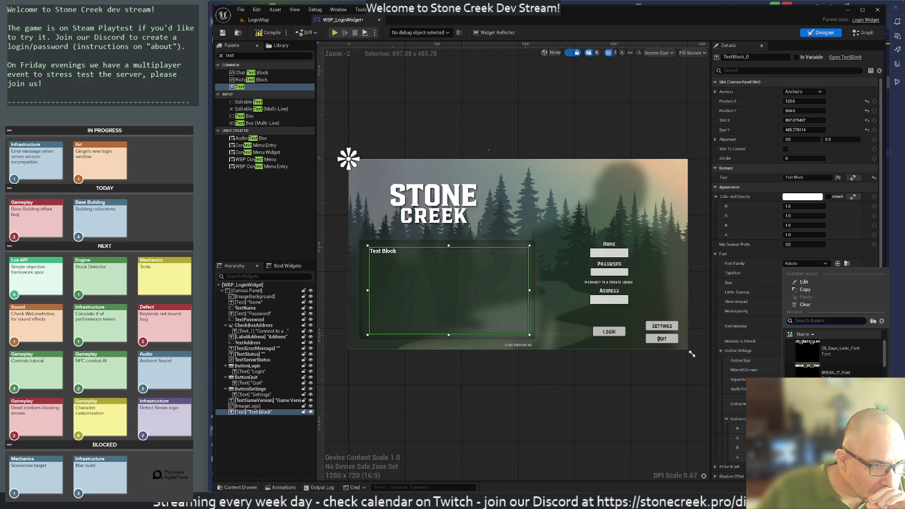
{"action": "scroll", "coordinate": [834, 359], "scroll_direction": "down", "scroll_amount": 2}
{"action": "scroll", "coordinate": [834, 358], "scroll_direction": "down", "scroll_amount": 2}
{"action": "scroll", "coordinate": [834, 358], "scroll_direction": "down", "scroll_amount": 1}
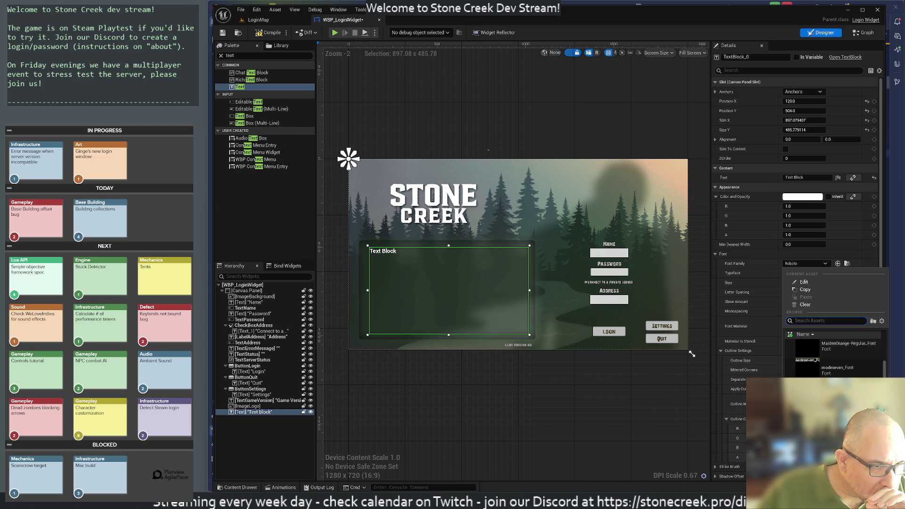
{"action": "scroll", "coordinate": [833, 359], "scroll_direction": "down", "scroll_amount": 2}
{"action": "scroll", "coordinate": [834, 358], "scroll_direction": "down", "scroll_amount": 2}
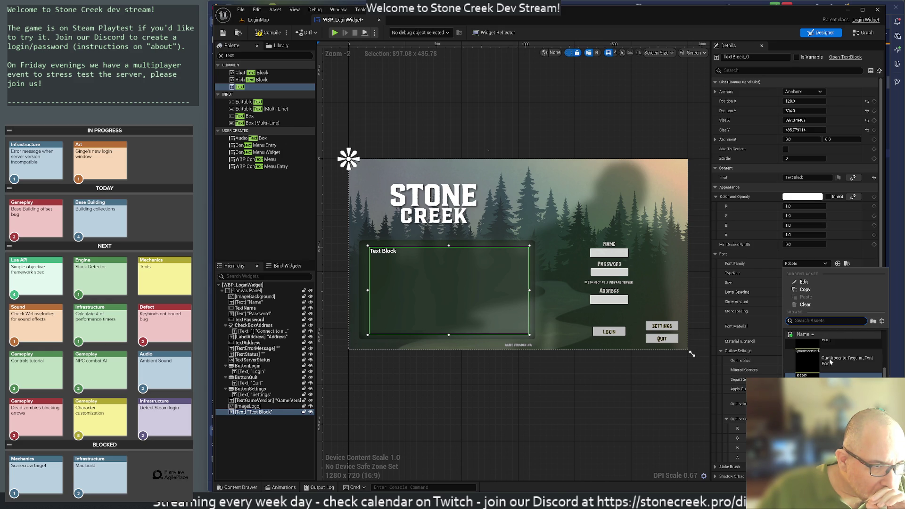
{"action": "scroll", "coordinate": [833, 359], "scroll_direction": "down", "scroll_amount": 1}
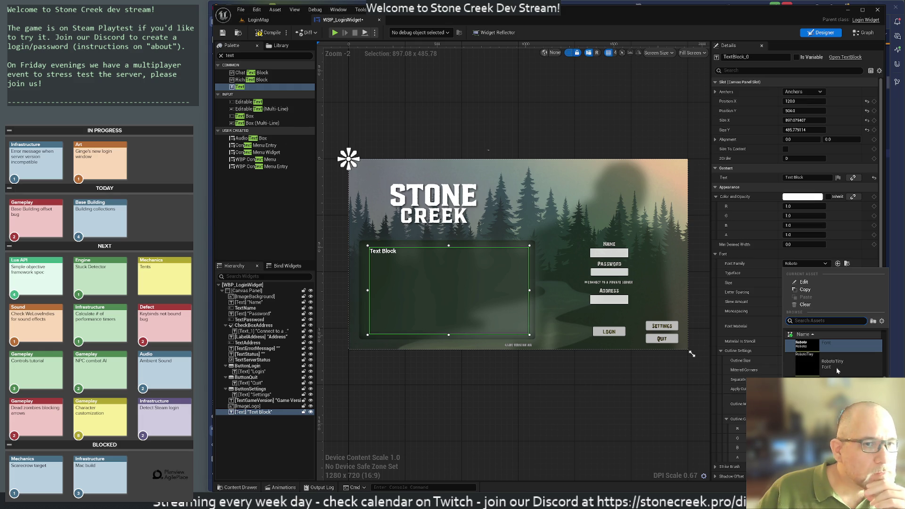
{"action": "left_click", "coordinate": [824, 360]}
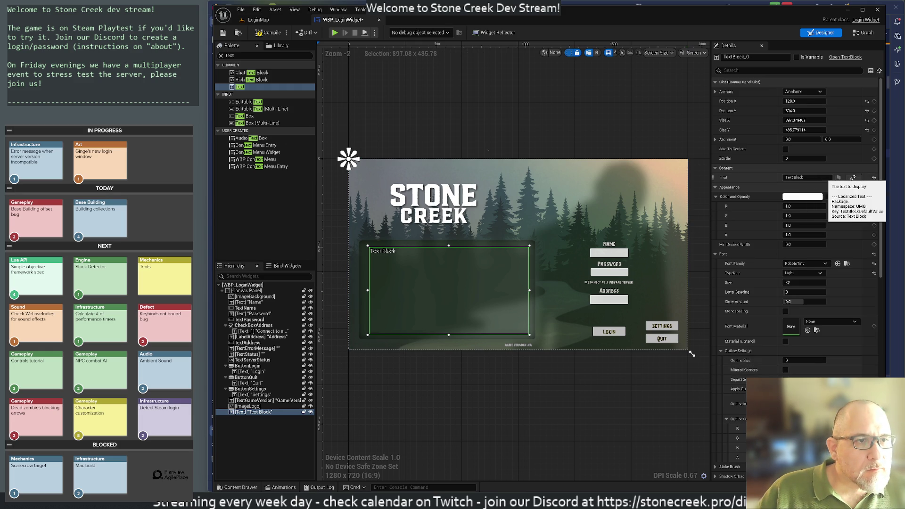
Write the multi-line 0.3.6 welcome note with Early Access and Discord lines, and tick Is Variable
{"action": "double_click", "coordinate": [798, 177]}
{"action": "key", "text": "End"}
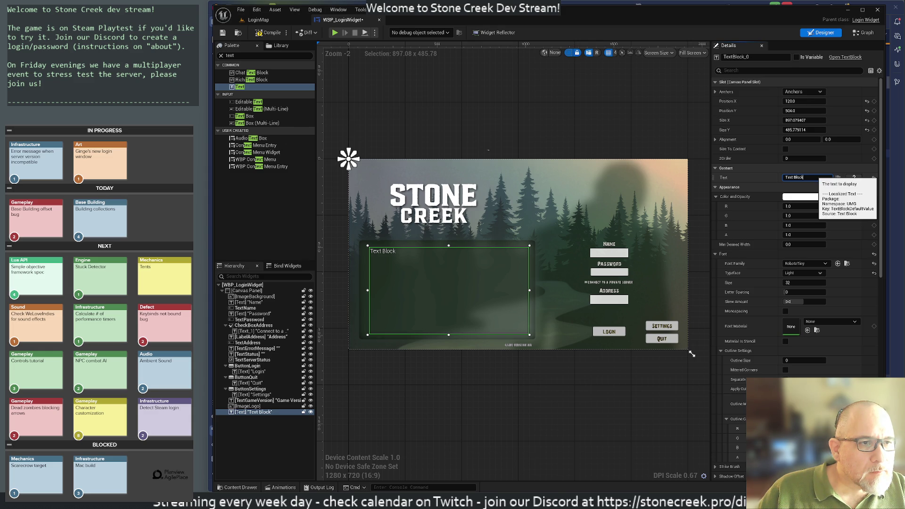
{"action": "key", "text": "ctrl+a"}
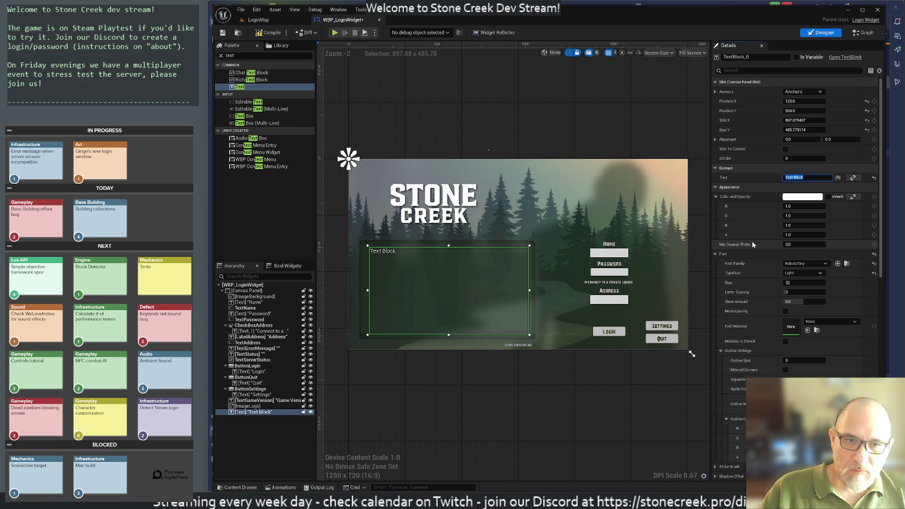
{"action": "type", "text": "Welcome to 0.3"}
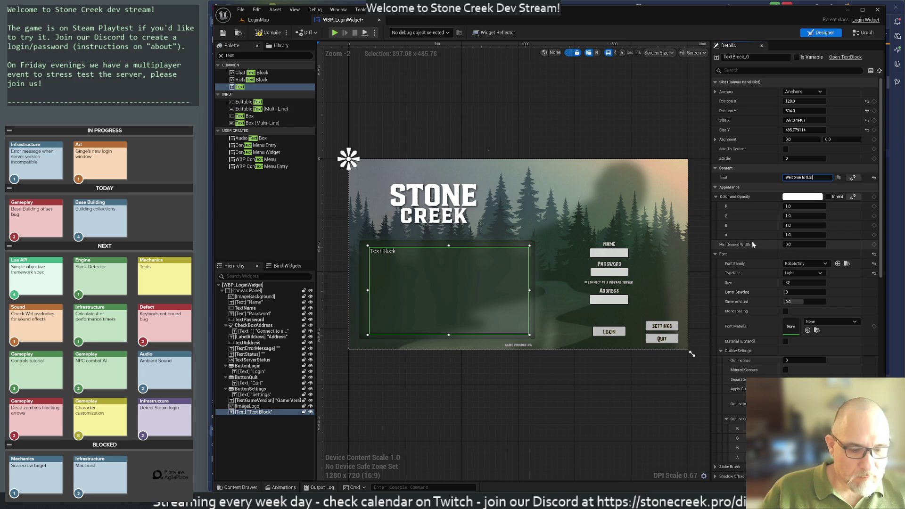
{"action": "type", "text": "!"}
{"action": "key", "text": "shift+Return"}
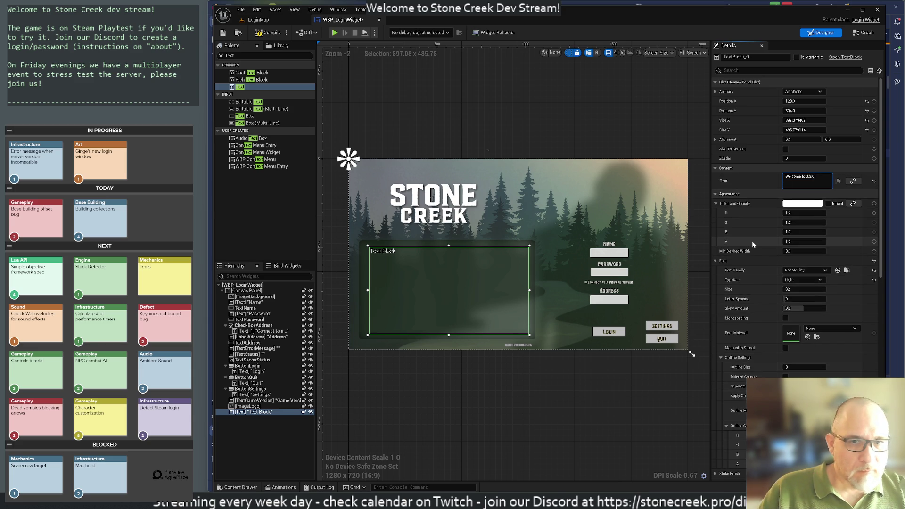
{"action": "type", "text": "this version, "}
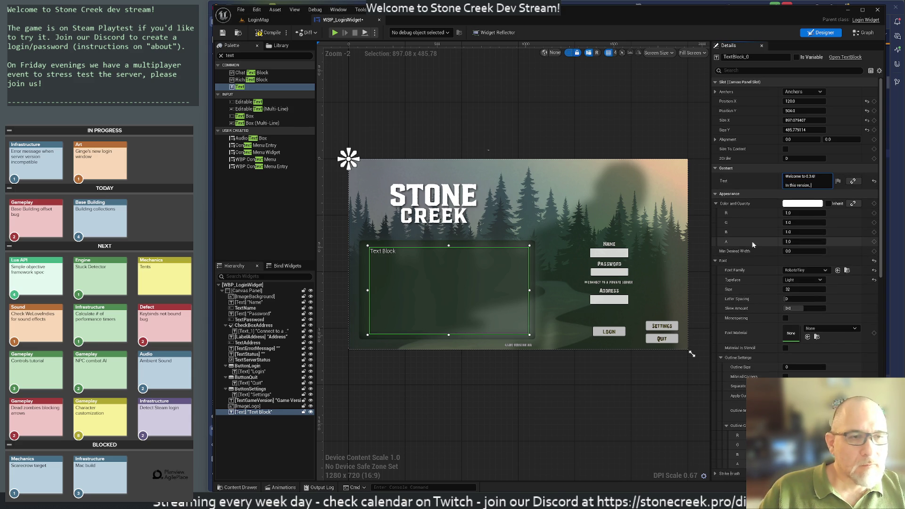
{"action": "type", "text": "we star"}
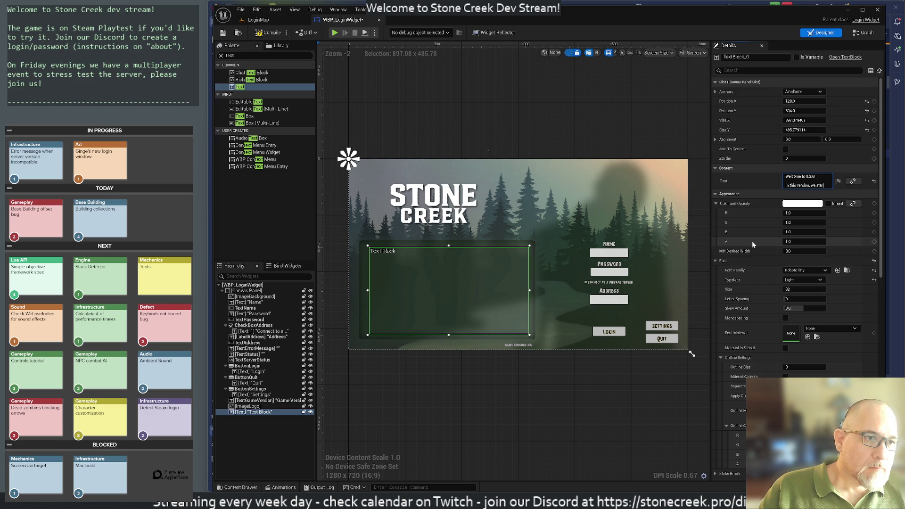
{"action": "type", "text": "t to move forward"}
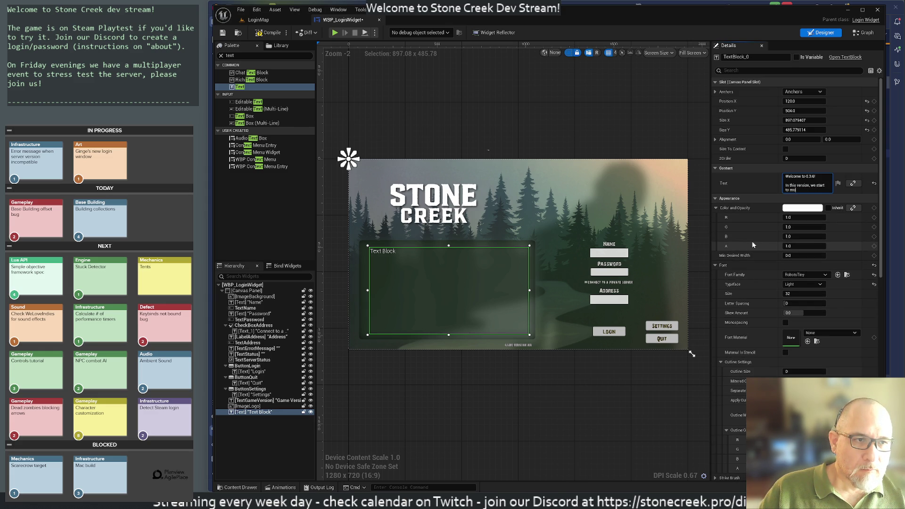
{"action": "type", "text": "the"}
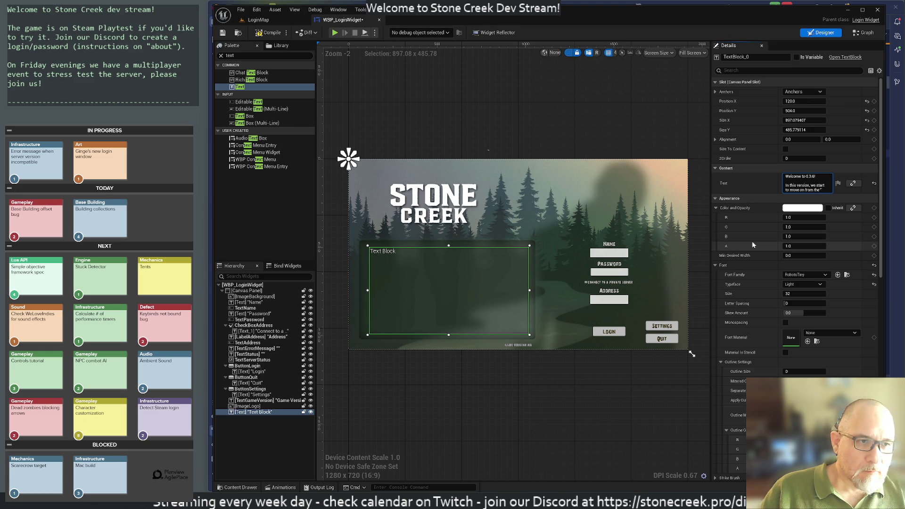
{"action": "type", "text": "otect the base\" game"}
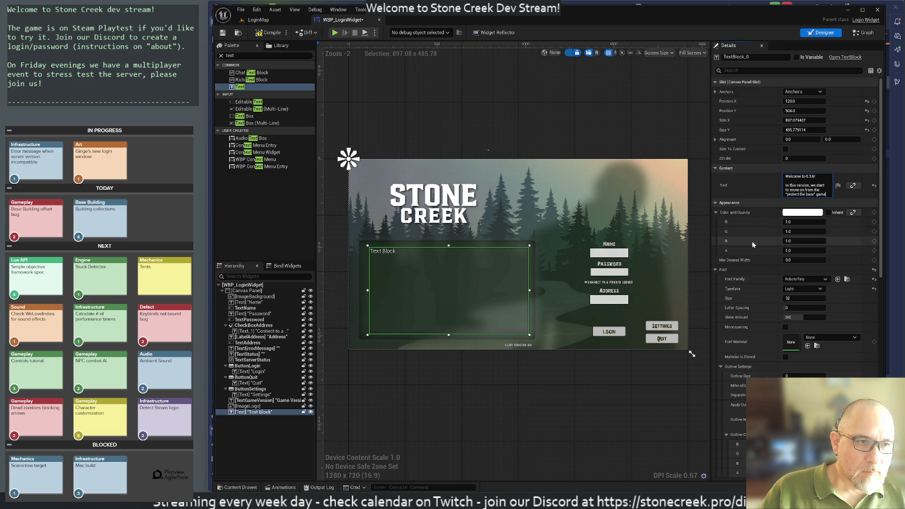
{"action": "type", "text": " mode towards the"}
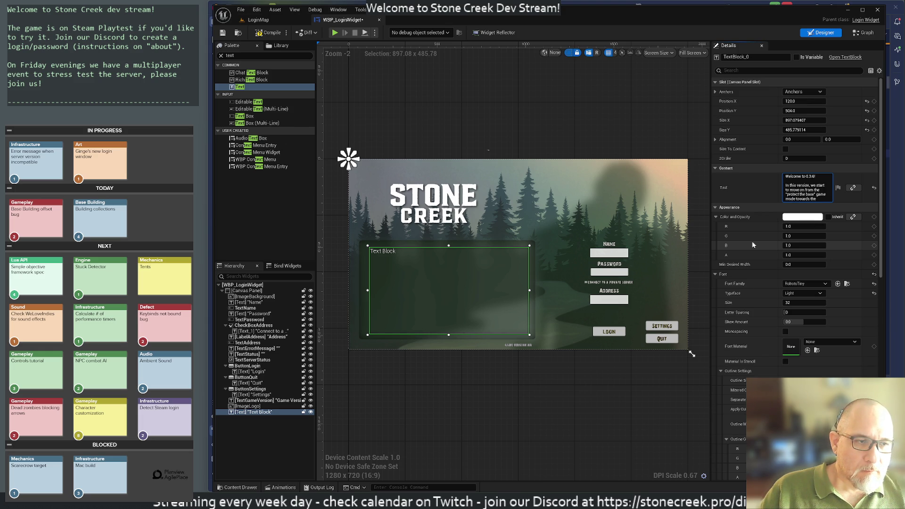
{"action": "type", "text": " Early Access"}
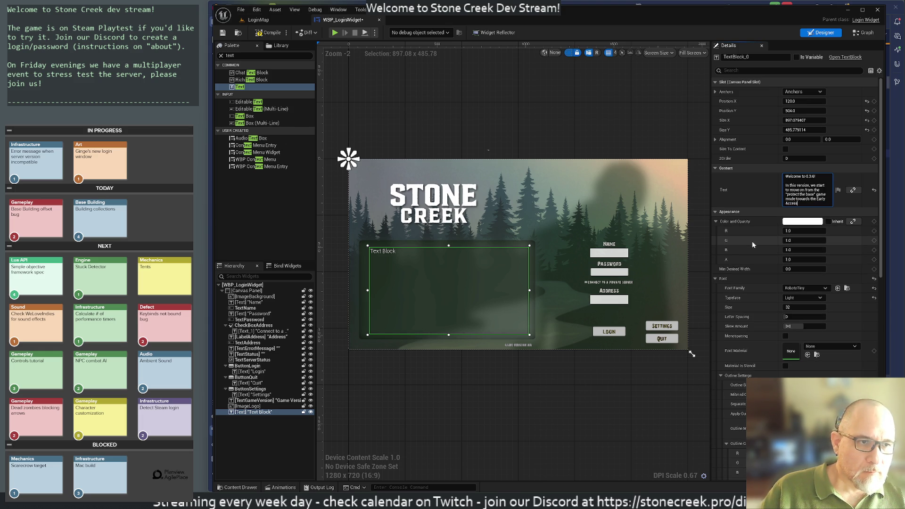
{"action": "type", "text": " main loop."}
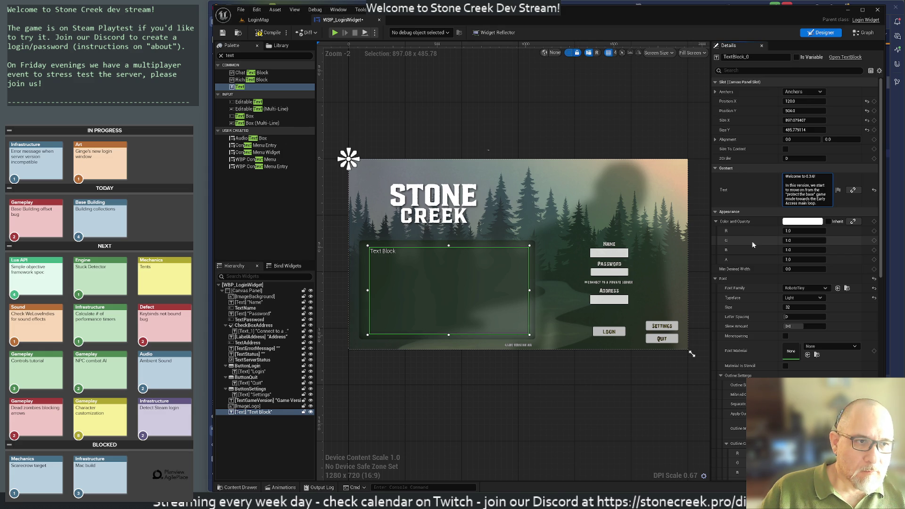
{"action": "key", "text": "shift+Return"}
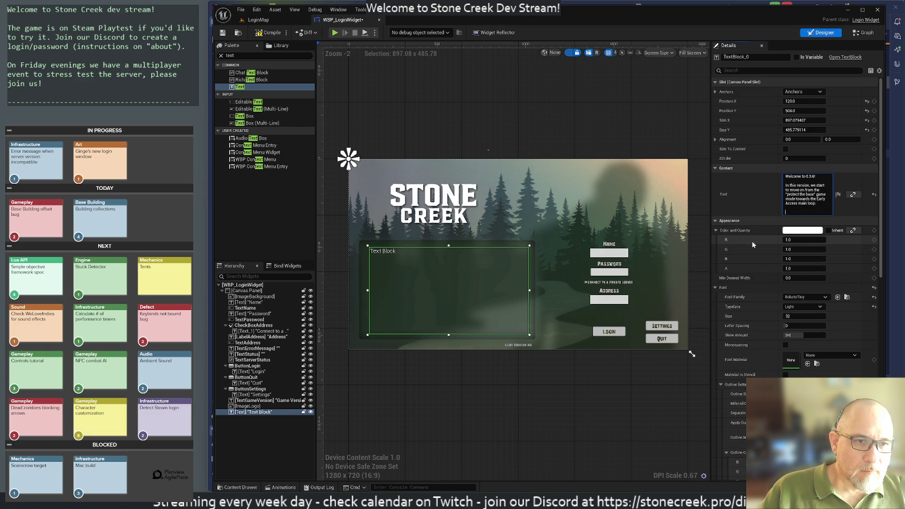
{"action": "type", "text": "Joinour Discord"}
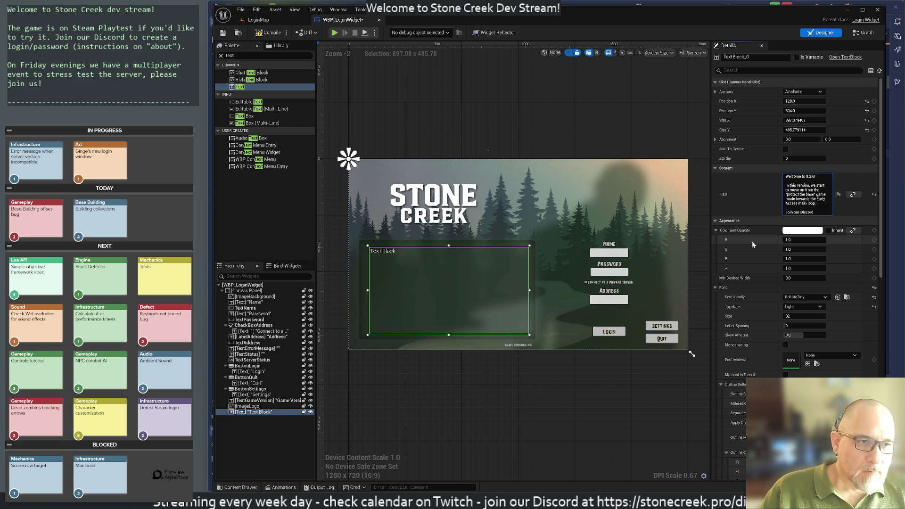
{"action": "type", "text": " to create your"}
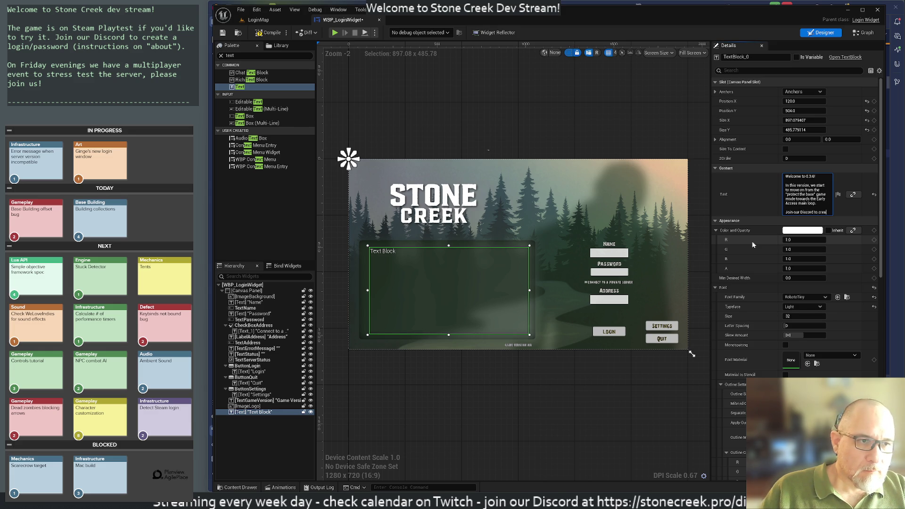
{"action": "type", "text": " acco"}
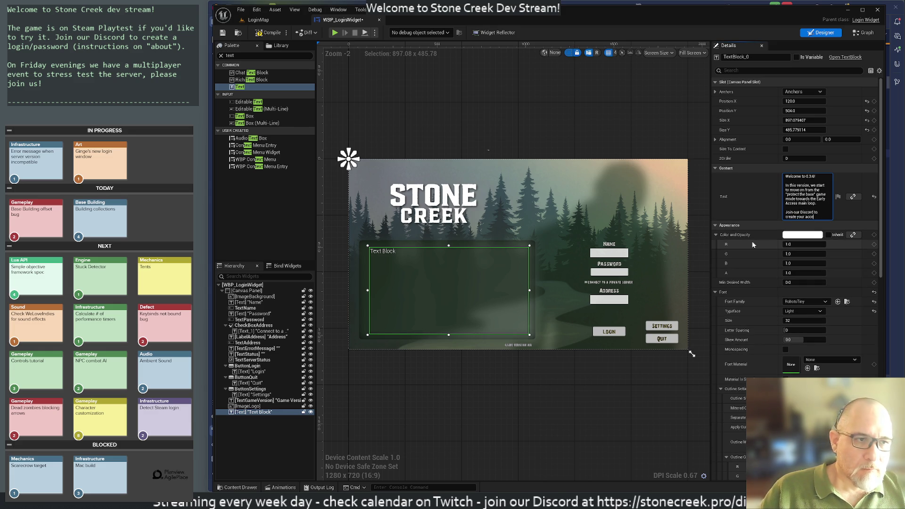
{"action": "type", "text": "unt and password!"}
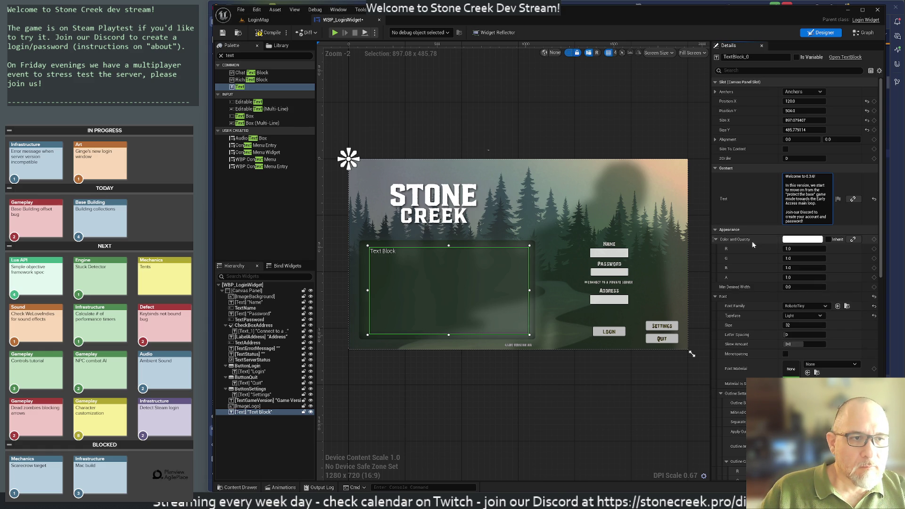
{"action": "key", "text": "Return"}
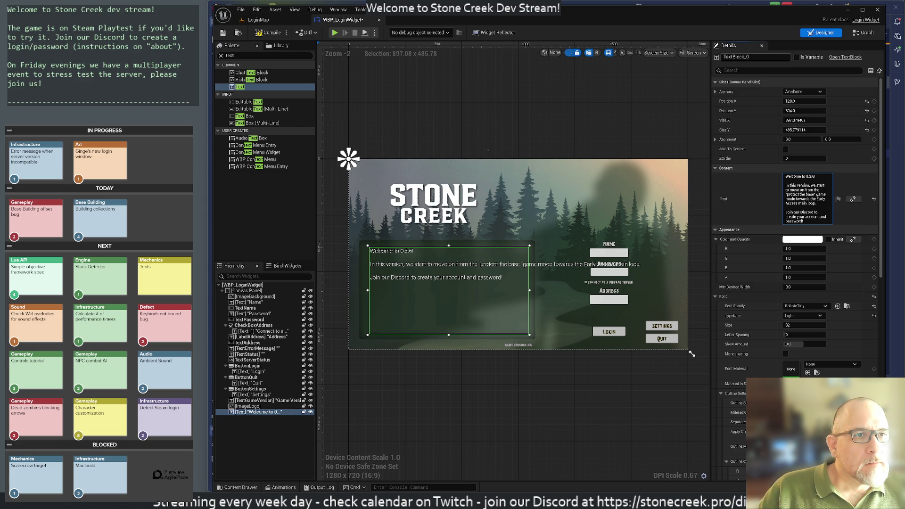
{"action": "left_click", "coordinate": [797, 57]}
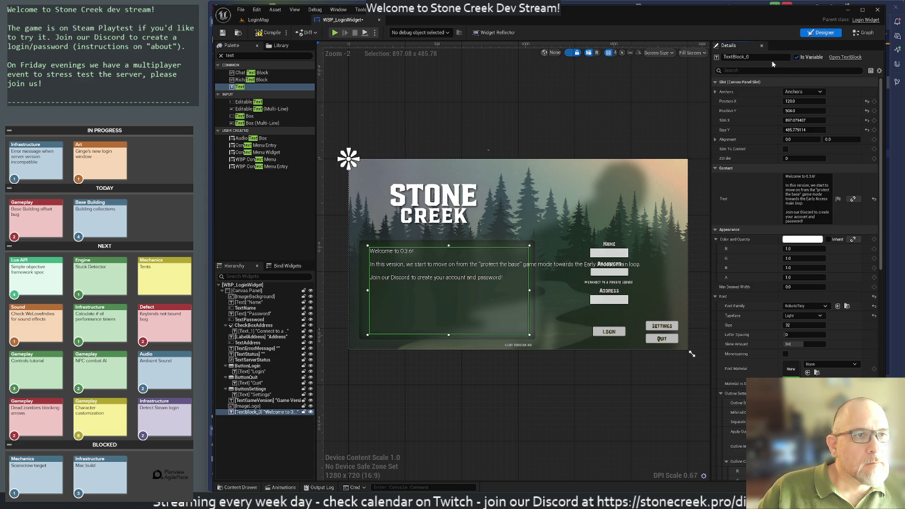
Untick Is Variable and rename the text block to Text_Updates
{"action": "left_click", "coordinate": [797, 57]}
{"action": "left_click_drag", "start_coordinate": [732, 57], "coordinate": [750, 57]}
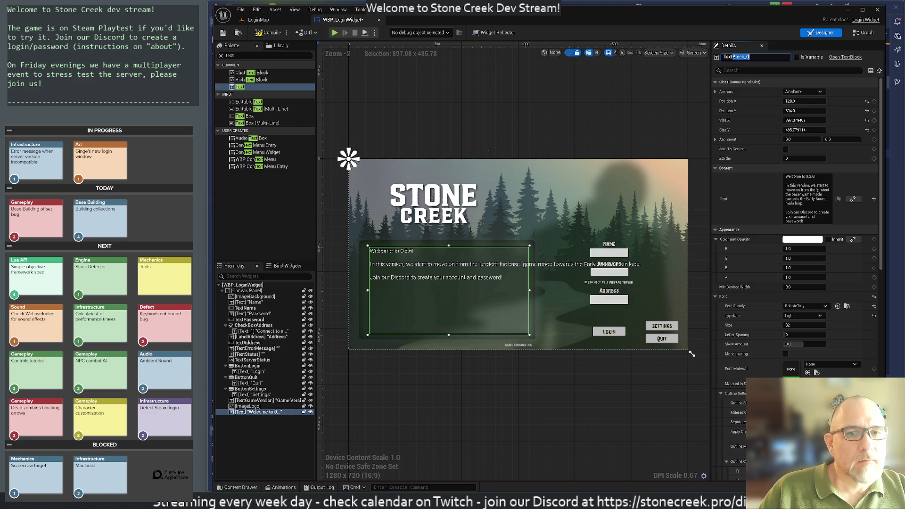
{"action": "type", "text": "_Updates"}
{"action": "key", "text": "Return"}
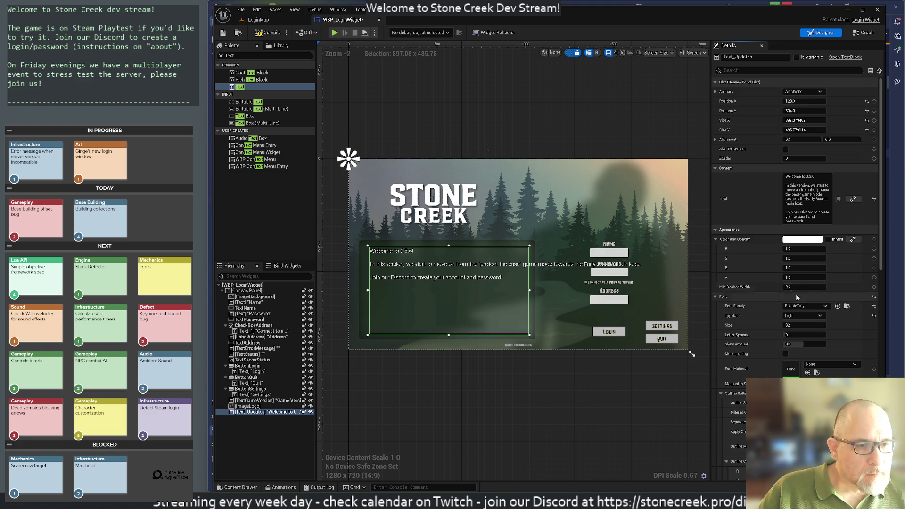
Enable Auto Wrap Text on the block through a 'wrap' property search
{"action": "left_click", "coordinate": [745, 69]}
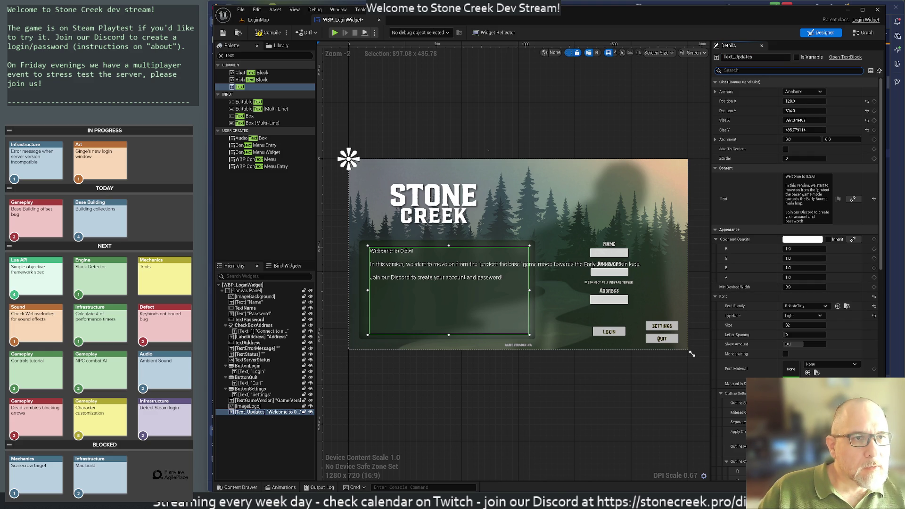
{"action": "type", "text": "wrap"}
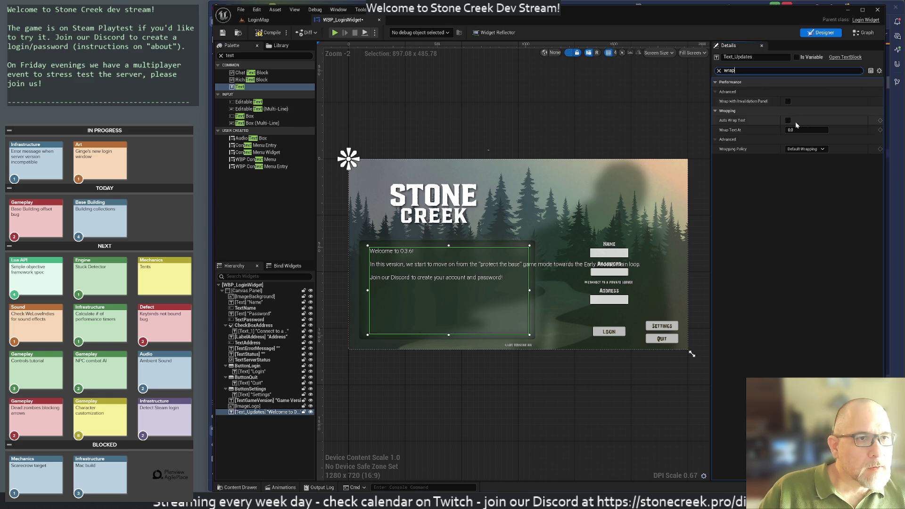
{"action": "left_click", "coordinate": [788, 120]}
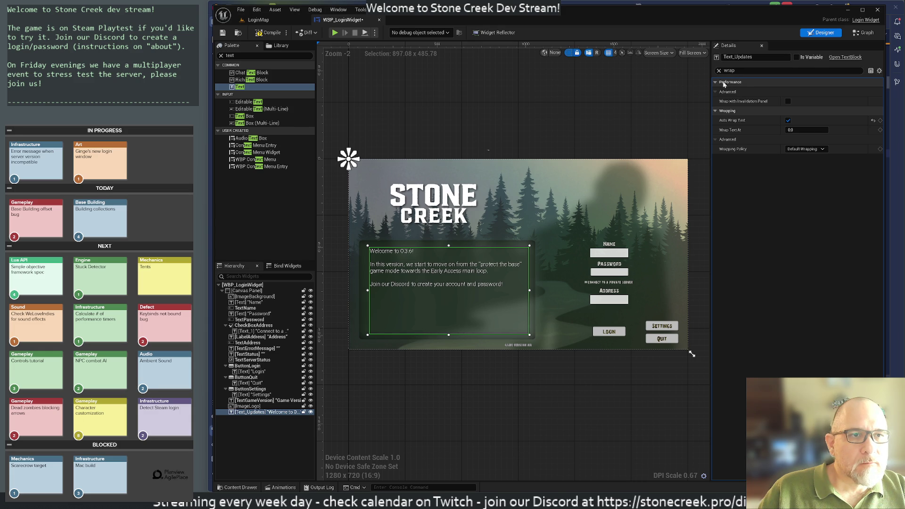
{"action": "left_click", "coordinate": [719, 71]}
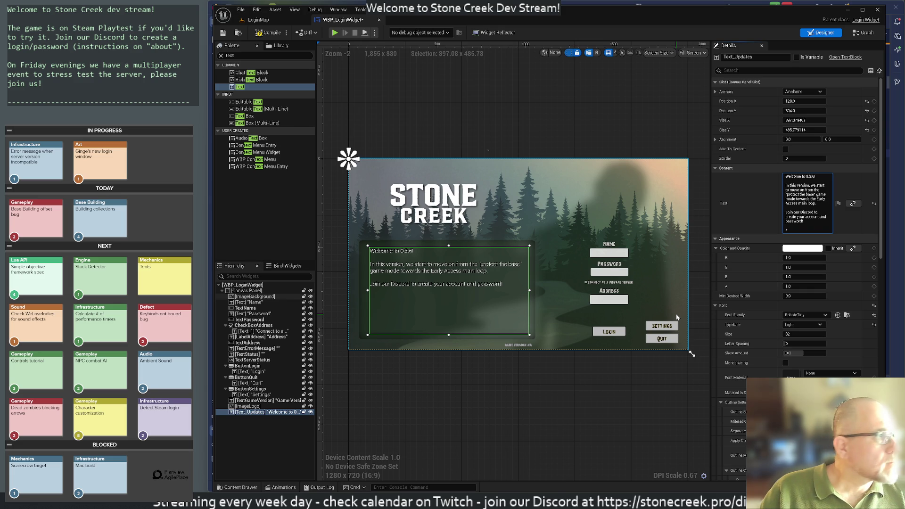
Add bullets 'Melee combat was rebalanced.' and 'In-game tutorial (try /tutorial)' to the update text
{"action": "type", "text": "Melee combat is now"}
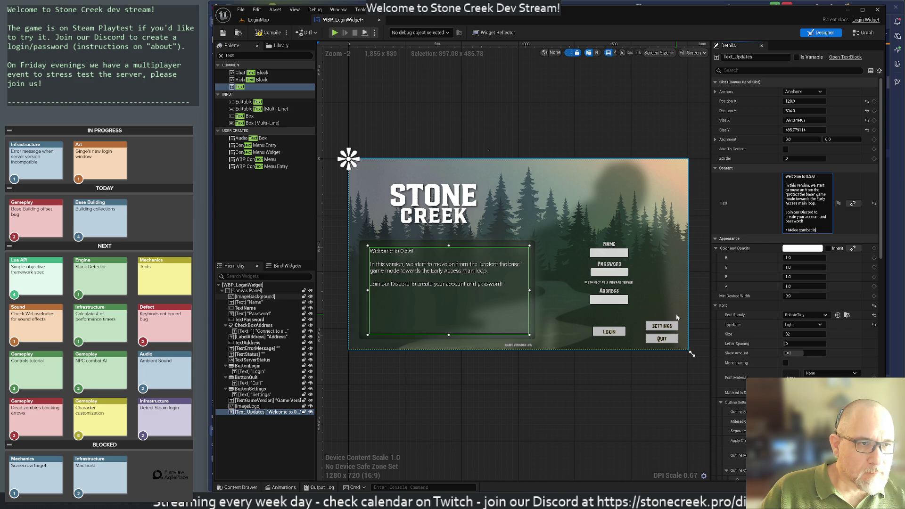
{"action": "type", "text": "balanced."}
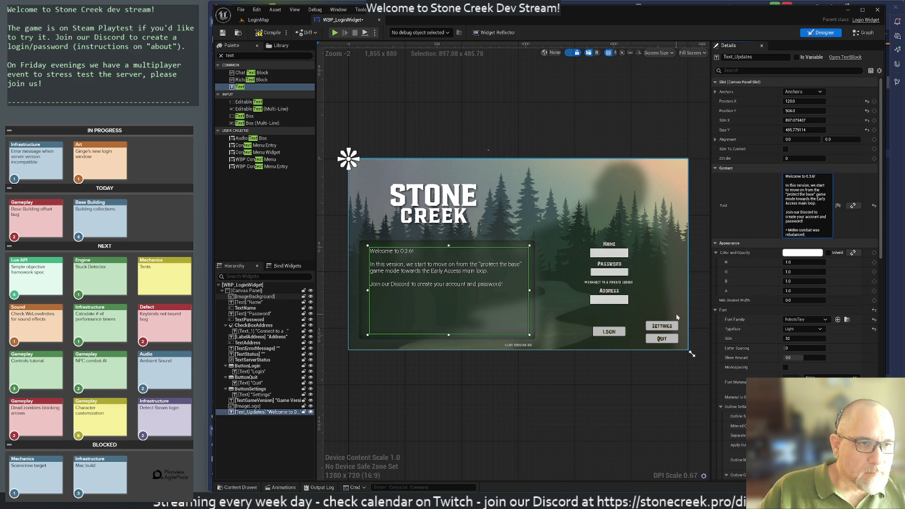
{"action": "key", "text": "shift+Return"}
{"action": "type", "text": "• A lo"}
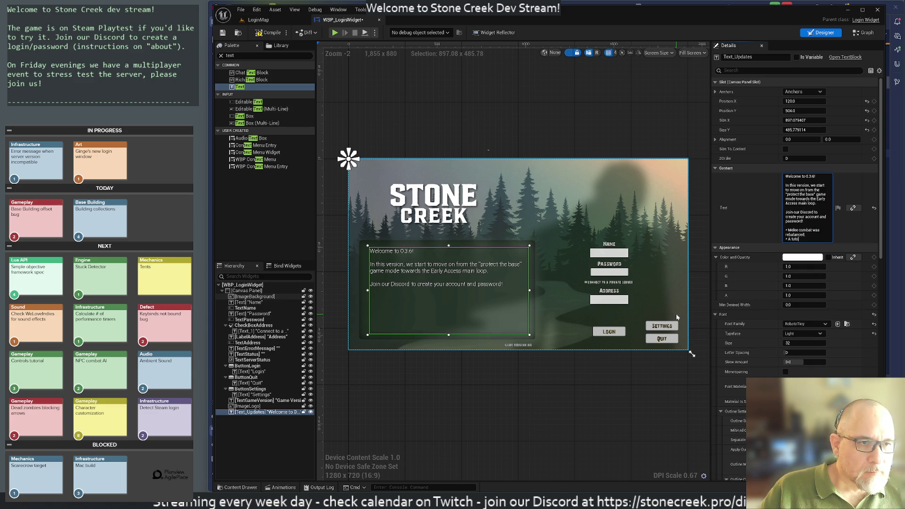
{"action": "type", "text": "tutorial"}
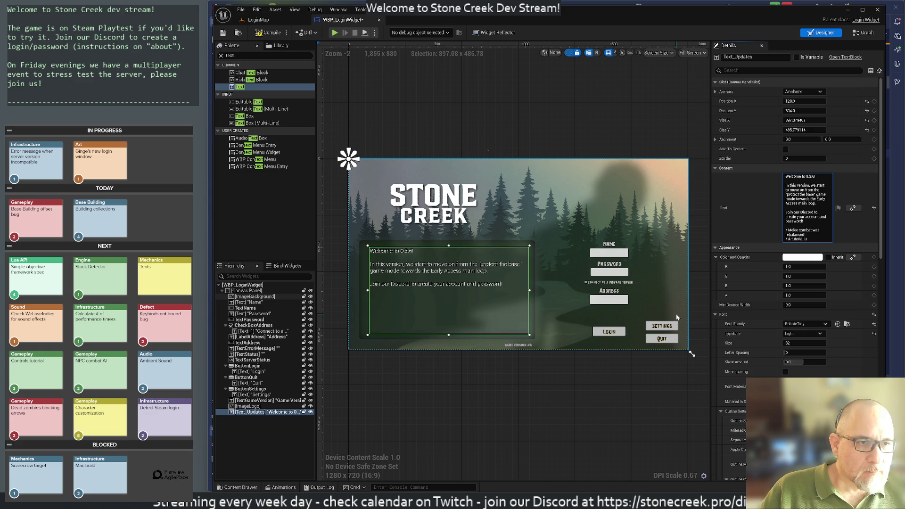
{"action": "key", "text": "BackSpace"}
{"action": "key", "text": "BackSpace"}
{"action": "key", "text": "BackSpace"}
{"action": "type", "text": "In"}
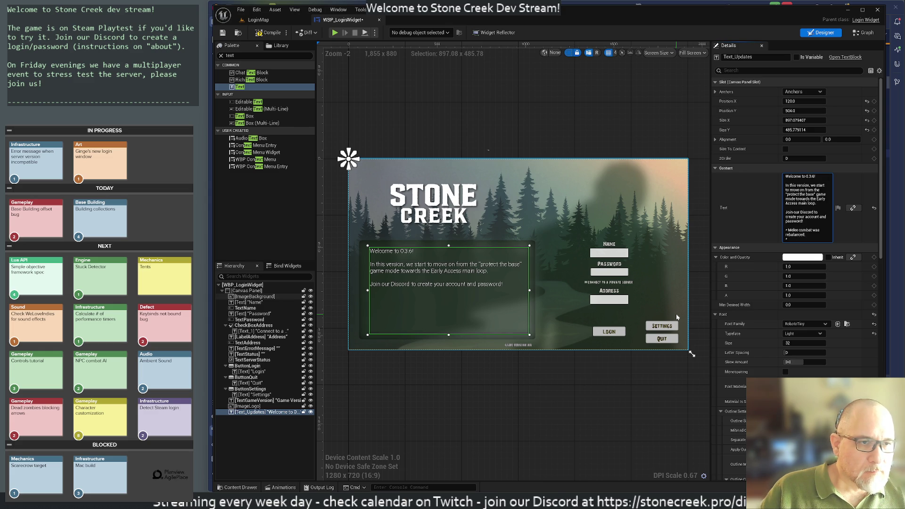
{"action": "type", "text": "-game tutor"}
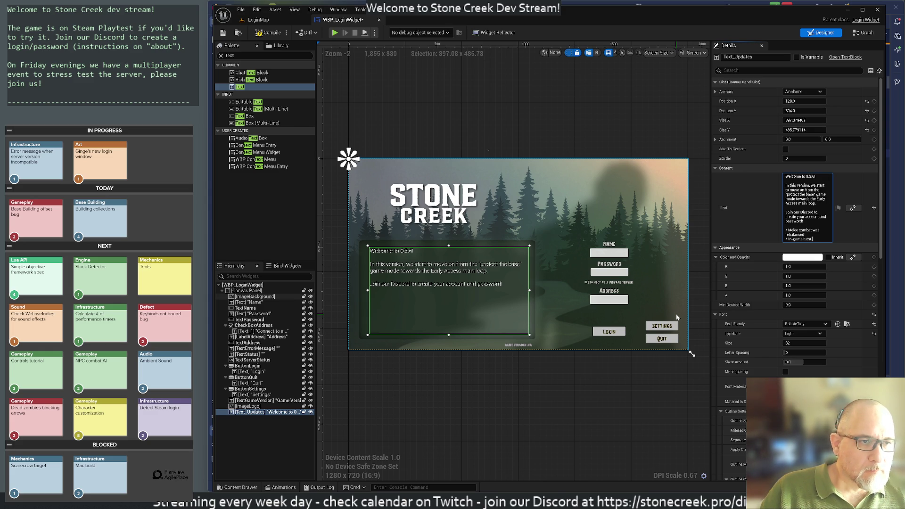
{"action": "type", "text": "ial (try"}
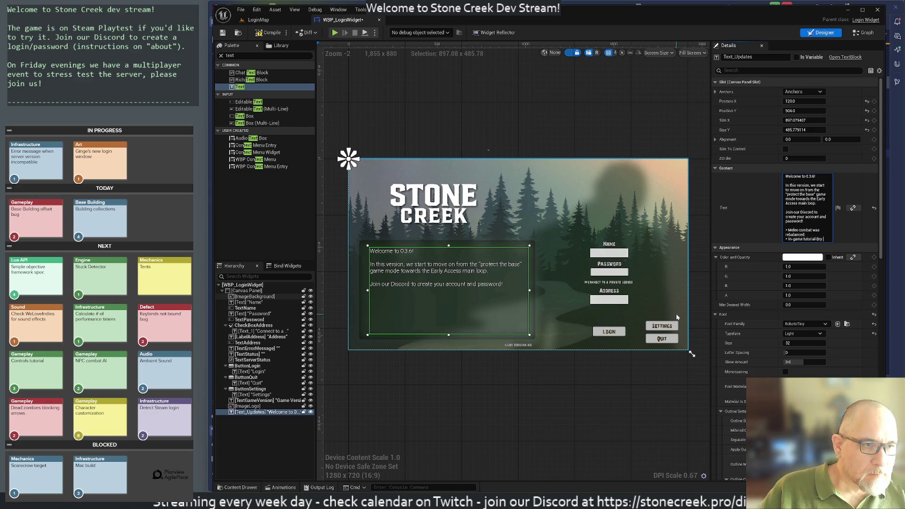
{"action": "type", "text": " / tutorial"}
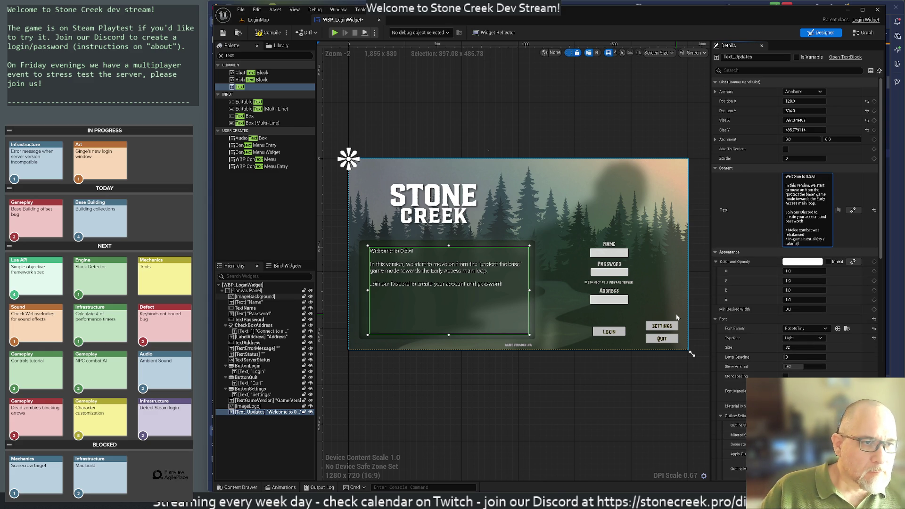
{"action": "key", "text": "shift+Return"}
{"action": "type", "text": "•"}
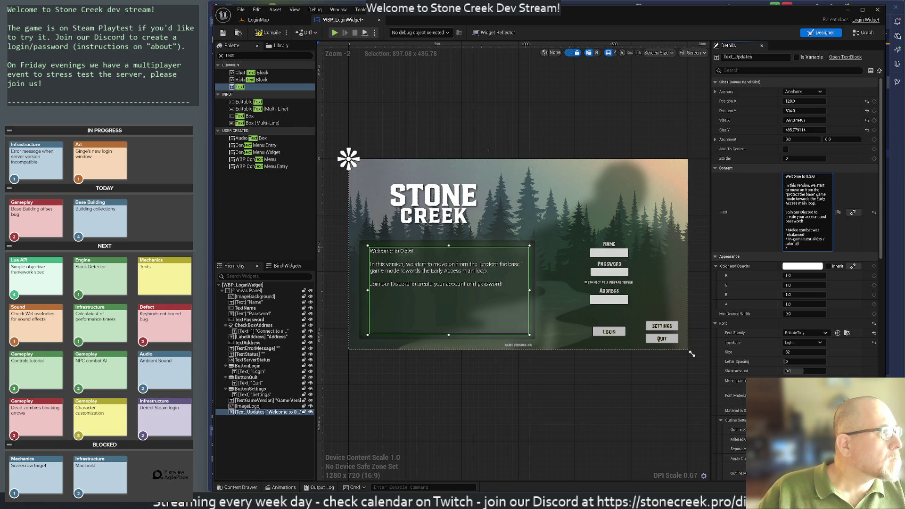
{"action": "key", "text": "Return"}
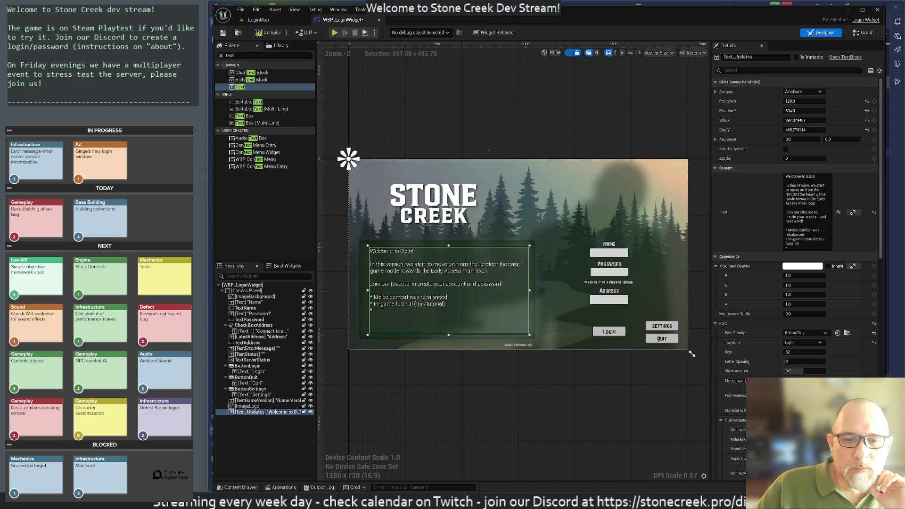
{"action": "mouse_move", "coordinate": [437, 500]}
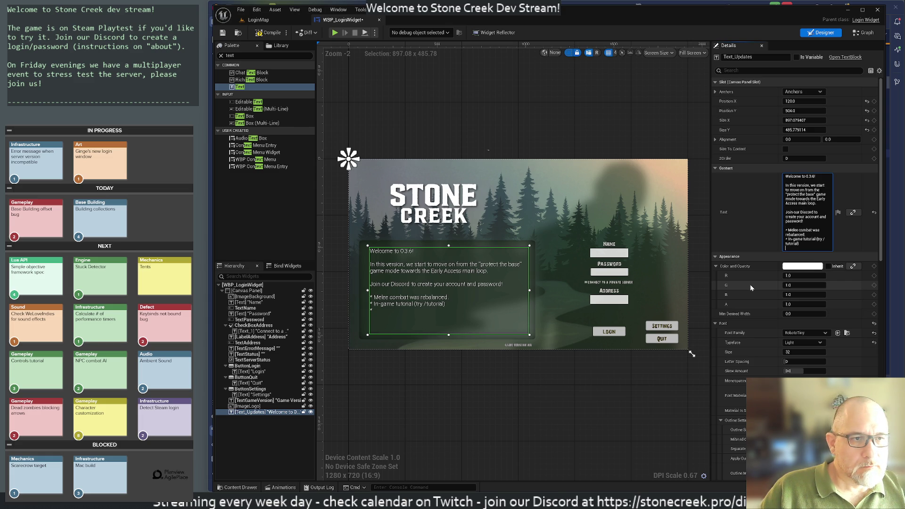
{"action": "key", "text": "BackSpace"}
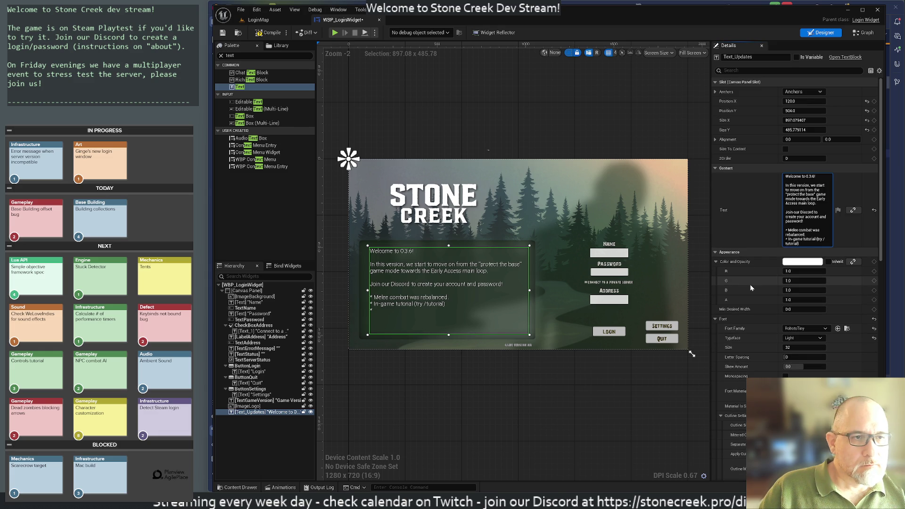
{"action": "key", "text": "shift+Return"}
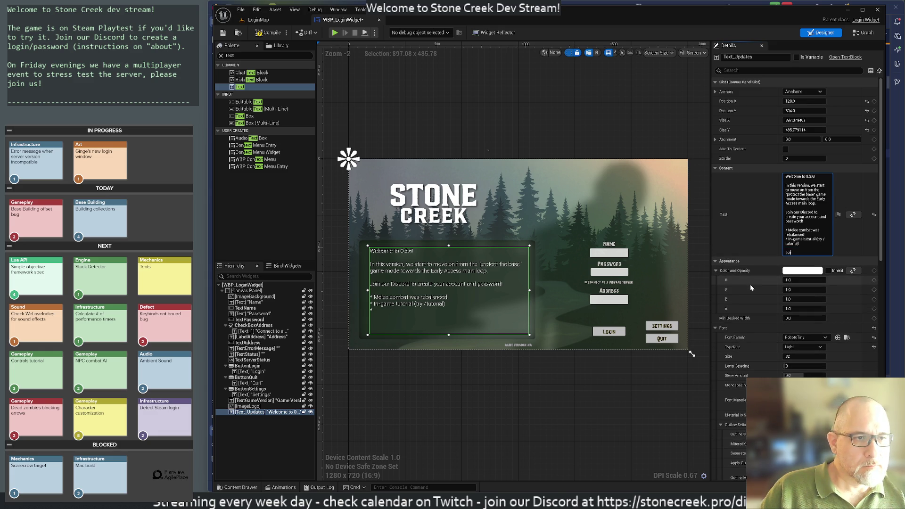
{"action": "type", "text": "in our daily"}
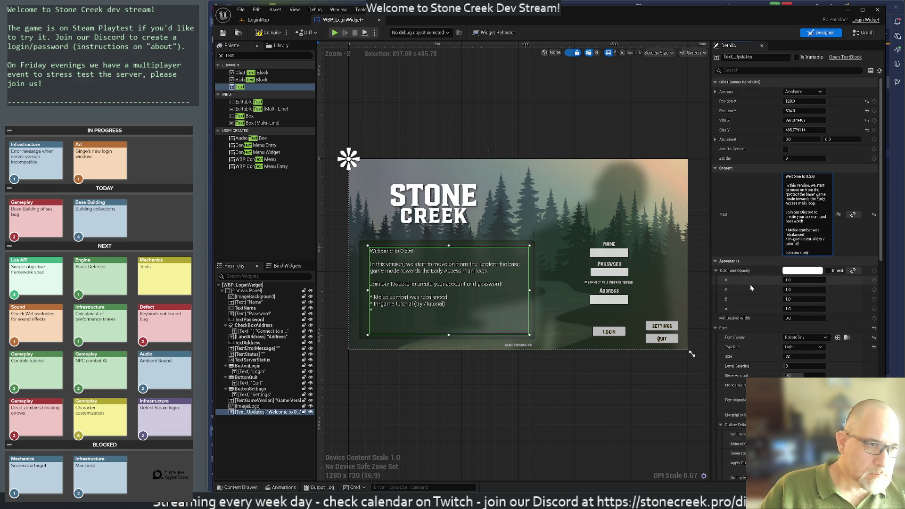
{"action": "type", "text": " stream at "}
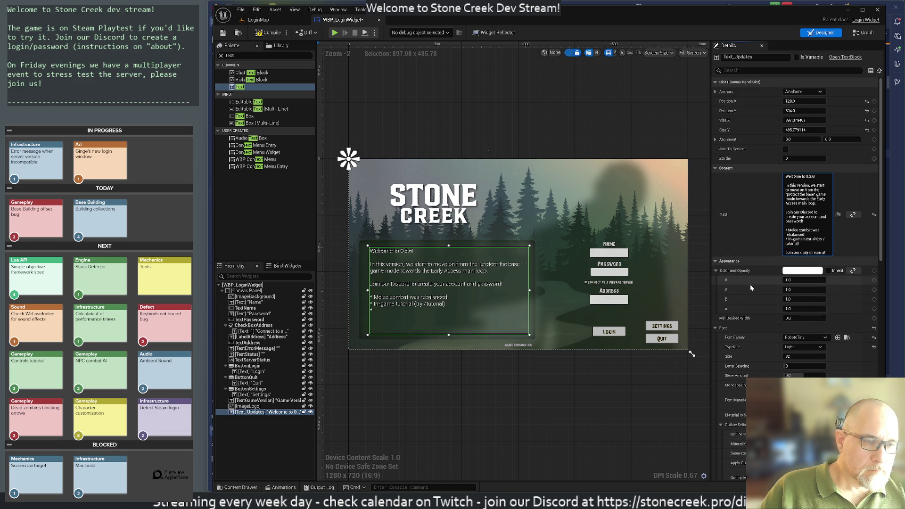
{"action": "type", "text": "https:"}
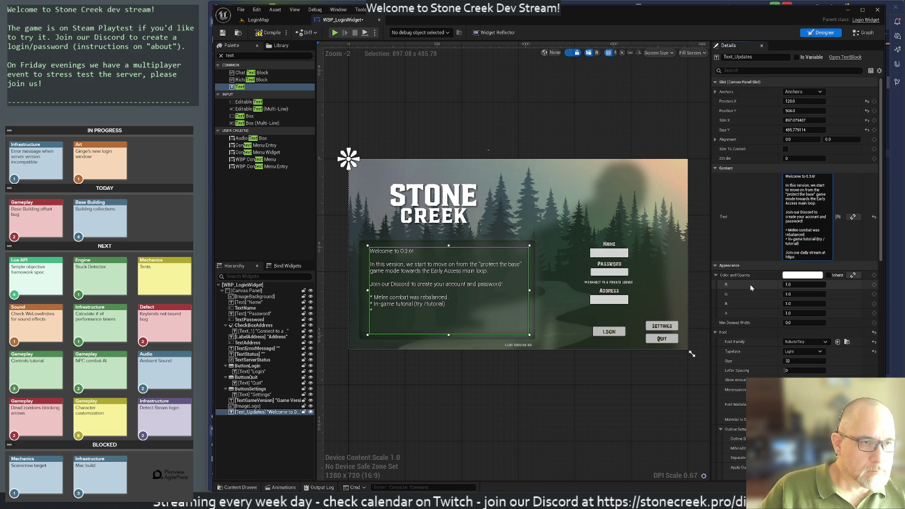
{"action": "type", "text": "//twitch.tv/"}
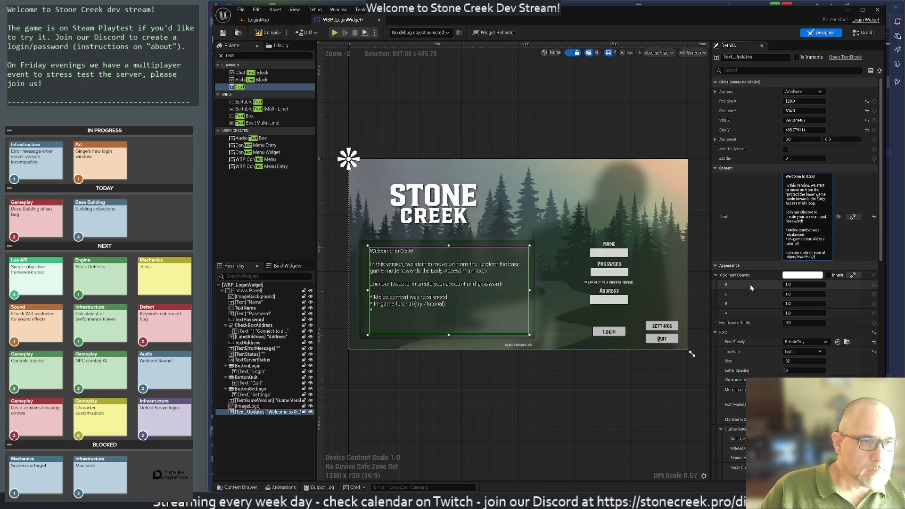
{"action": "type", "text": "jsteinbach"}
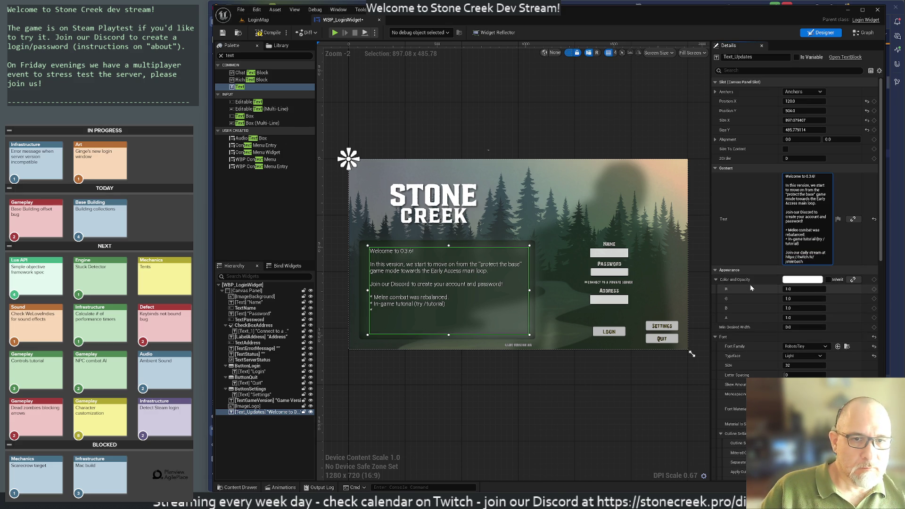
{"action": "type", "text": " for "}
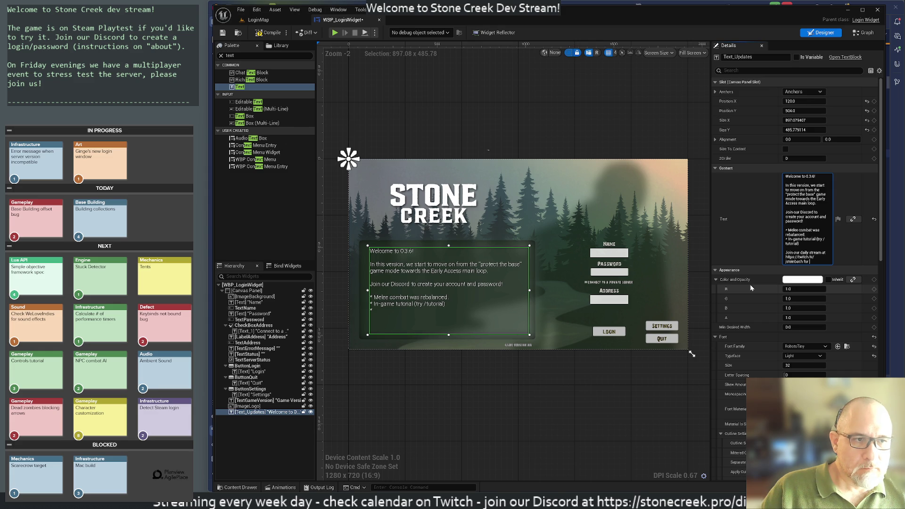
{"action": "type", "text": "more details"}
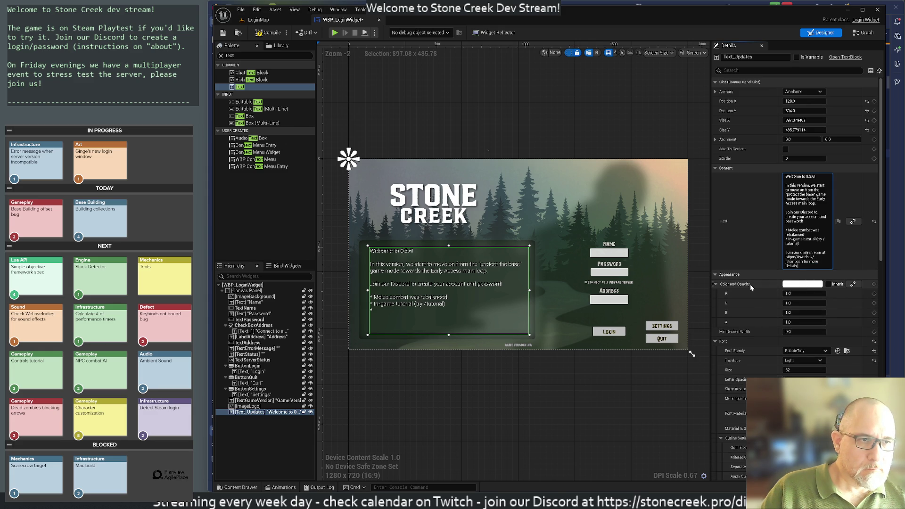
{"action": "key", "text": "BackSpace"}
{"action": "key", "text": "BackSpace"}
{"action": "key", "text": "BackSpace"}
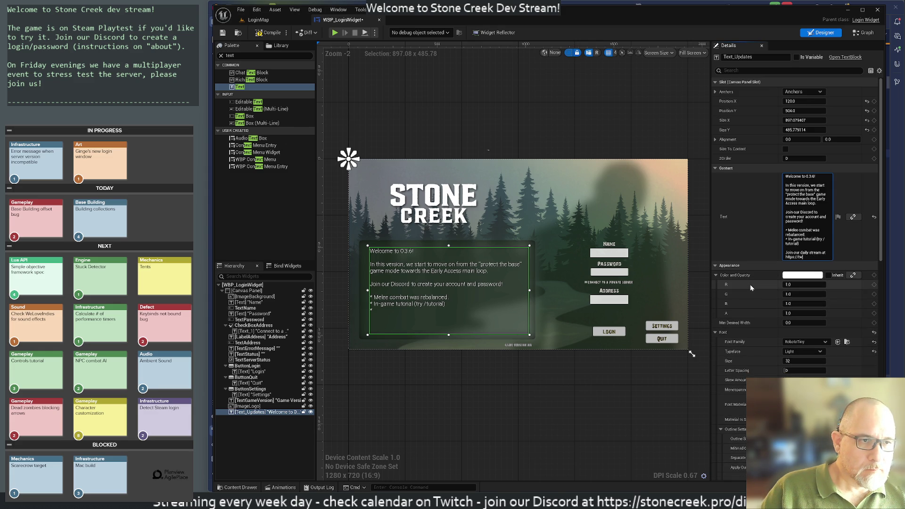
{"action": "key", "text": "BackSpace"}
{"action": "key", "text": "BackSpace"}
{"action": "key", "text": "BackSpace"}
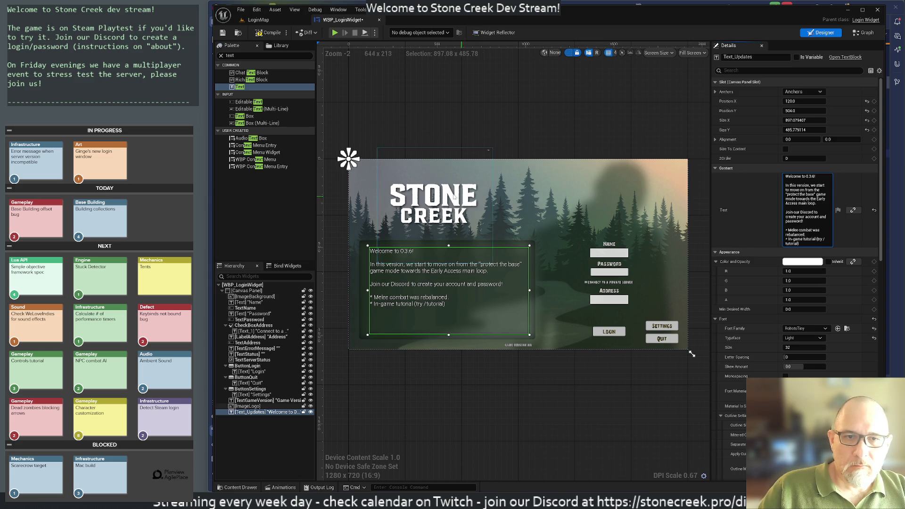
{"action": "left_click", "coordinate": [453, 126]}
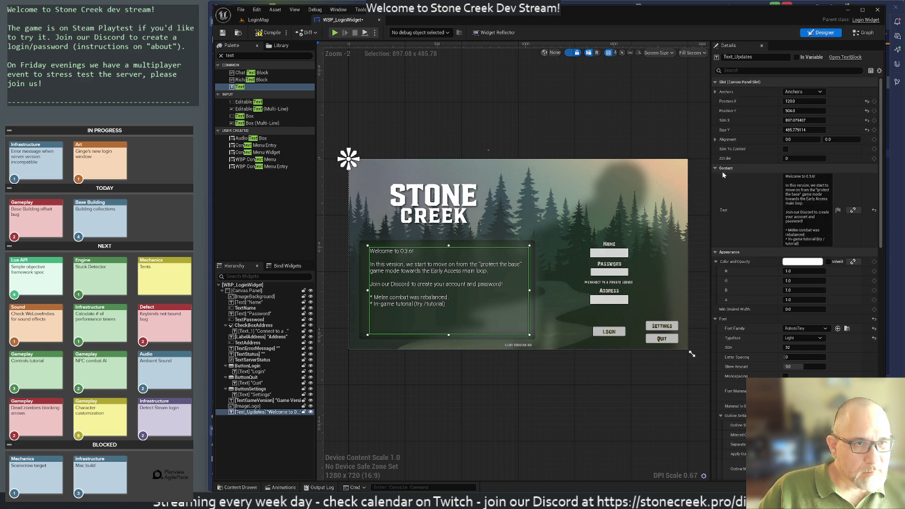
Try BREAK_IT_Font, corbel_Font, DroidSansMono, MaidenOrange, modeseven and Quattrocento-Regular on the update text
{"action": "scroll", "coordinate": [774, 297], "scroll_direction": "down", "scroll_amount": 1}
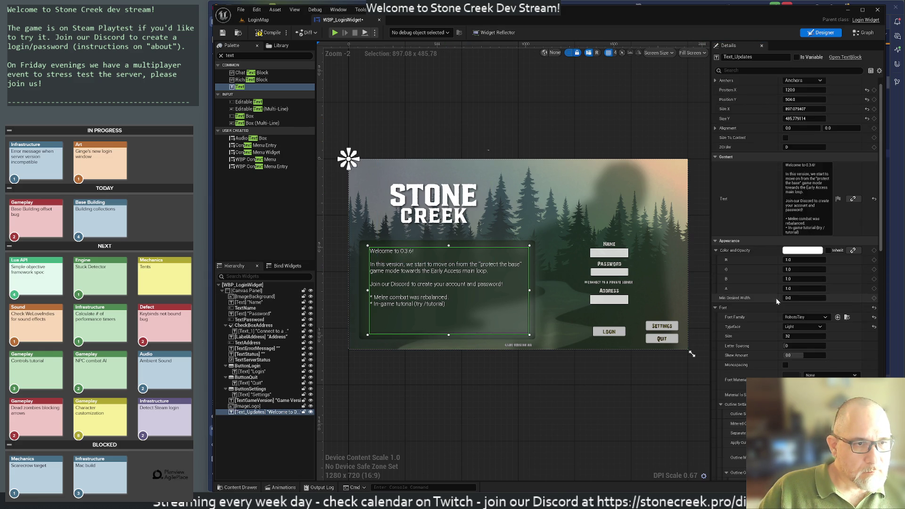
{"action": "left_click", "coordinate": [808, 318]}
{"action": "type", "text": "lo"}
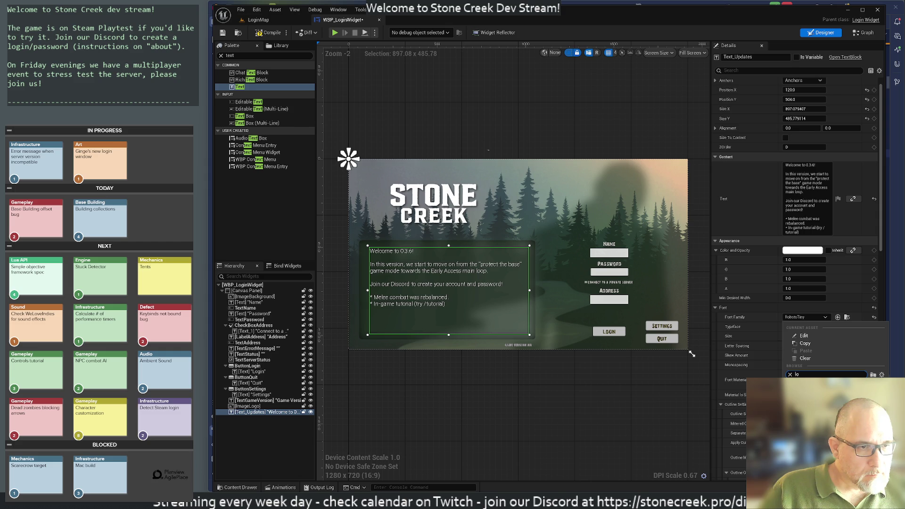
{"action": "key", "text": "BackSpace"}
{"action": "key", "text": "BackSpace"}
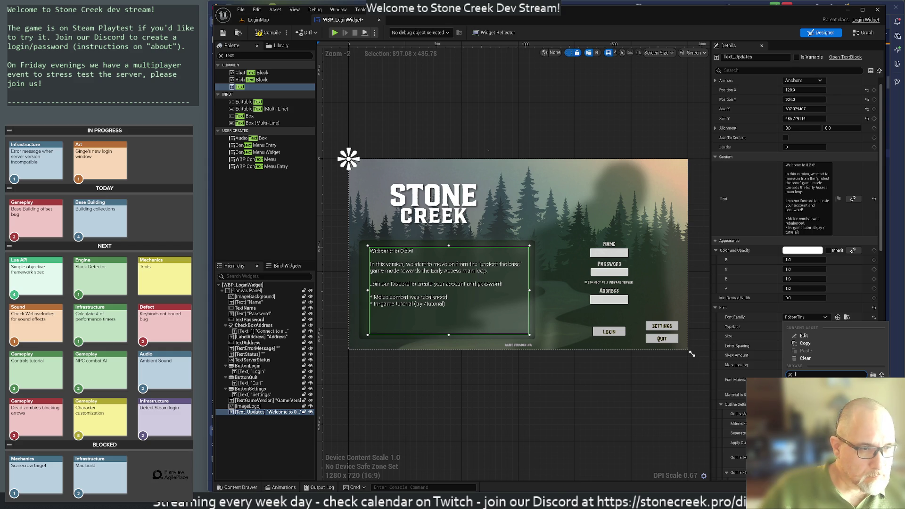
{"action": "key", "text": "BackSpace"}
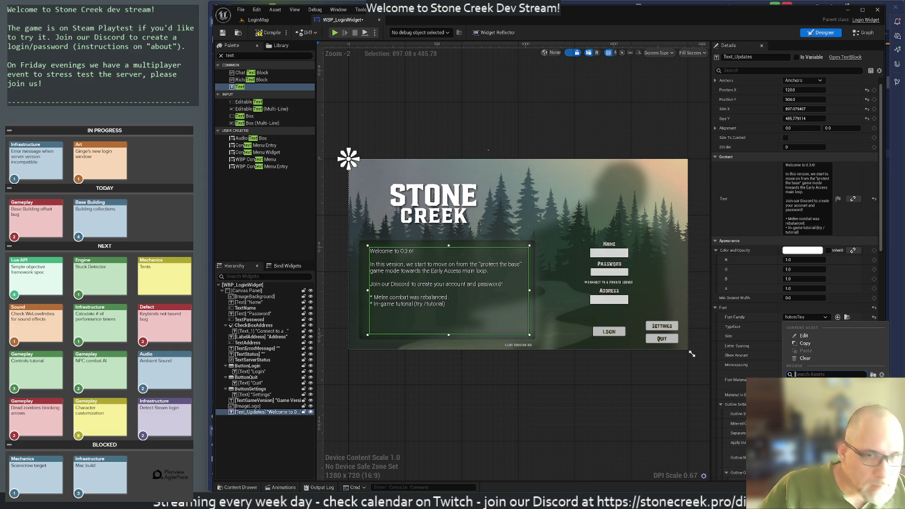
{"action": "left_click", "coordinate": [811, 384]}
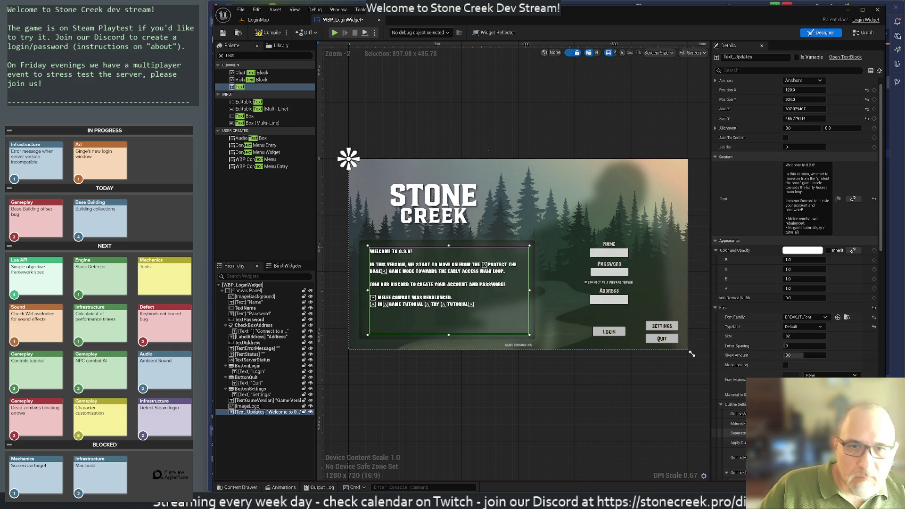
{"action": "left_click", "coordinate": [804, 317]}
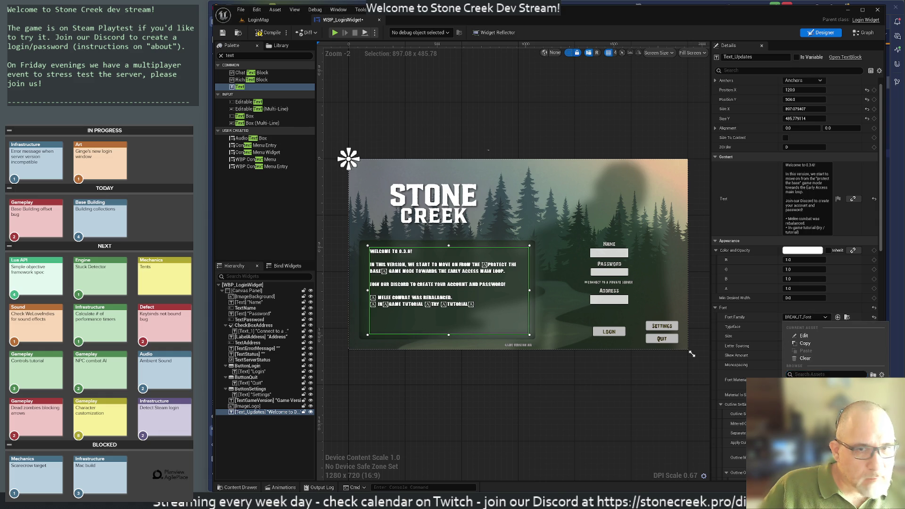
{"action": "left_click", "coordinate": [811, 392]}
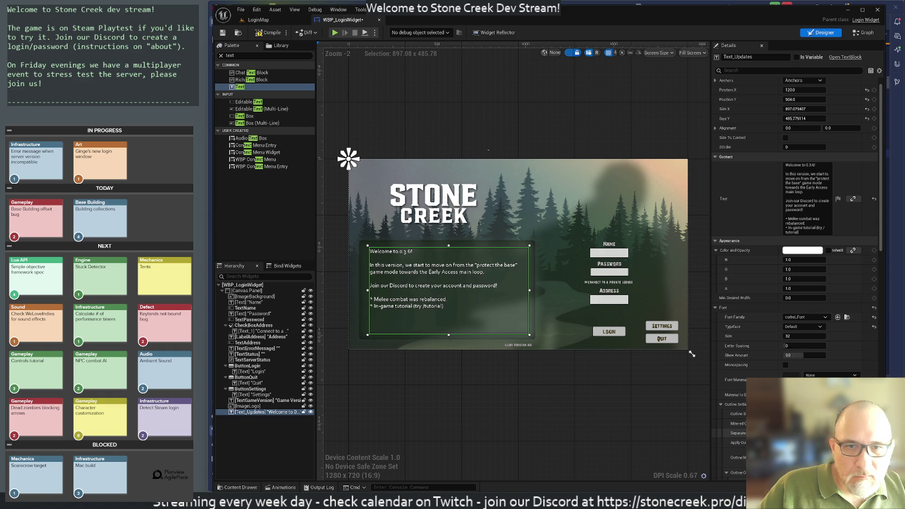
{"action": "left_click", "coordinate": [794, 318]}
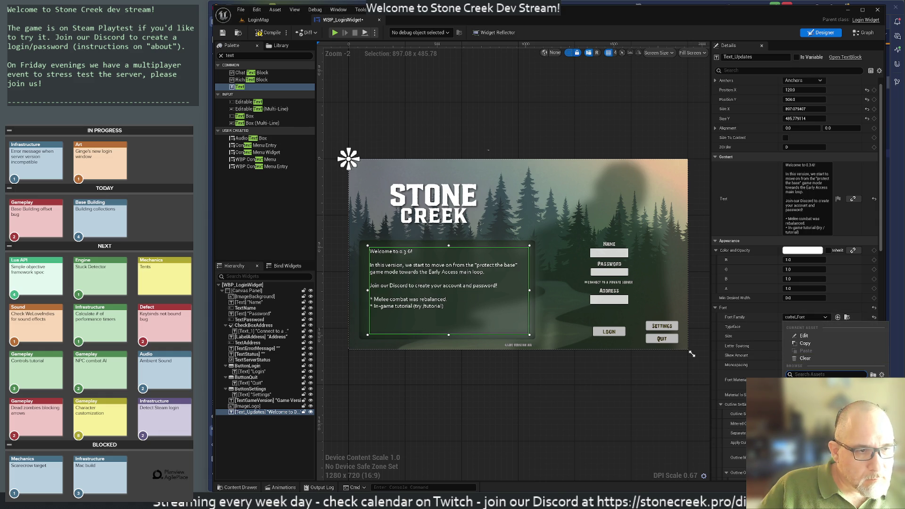
{"action": "left_click", "coordinate": [811, 391]}
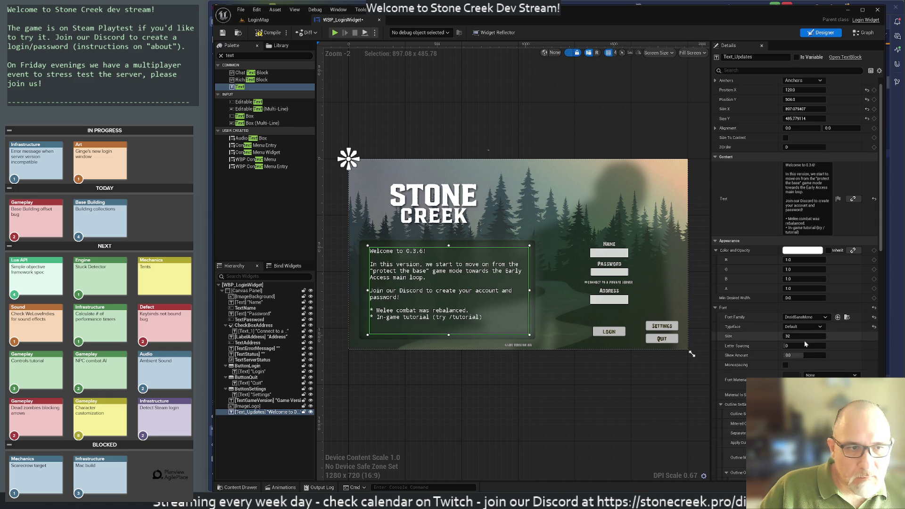
{"action": "left_click", "coordinate": [795, 317]}
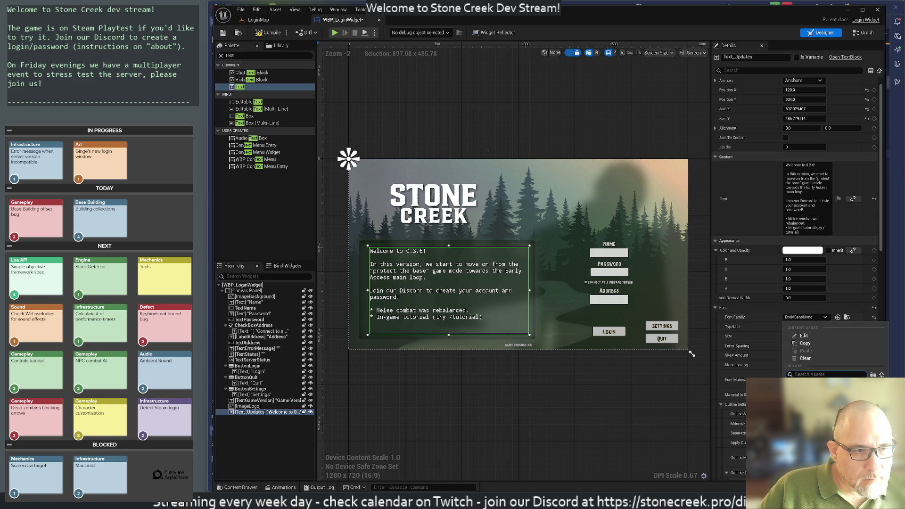
{"action": "left_click", "coordinate": [811, 396]}
{"action": "left_click", "coordinate": [811, 318]}
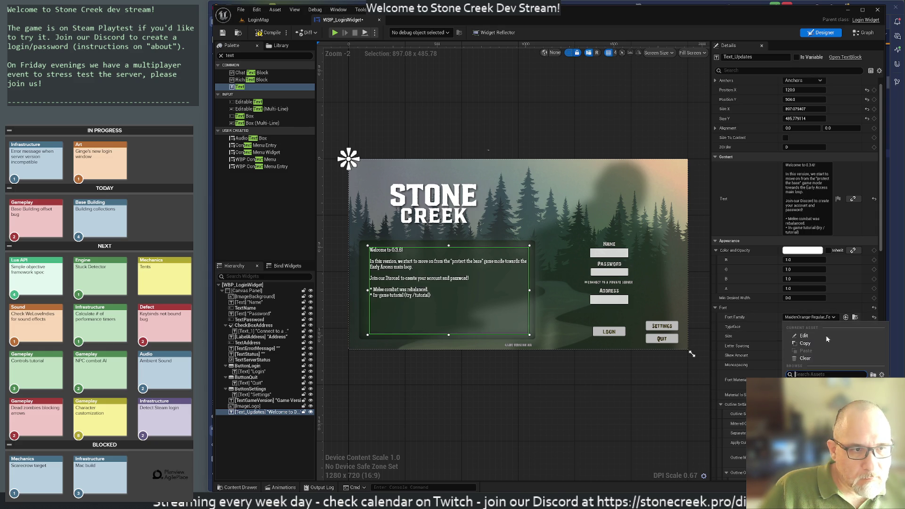
{"action": "left_click", "coordinate": [811, 394]}
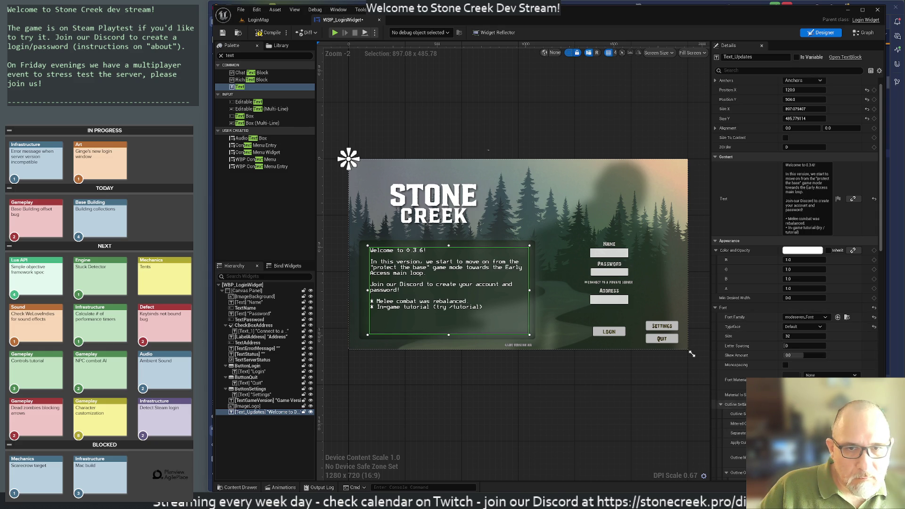
{"action": "left_click", "coordinate": [806, 318]}
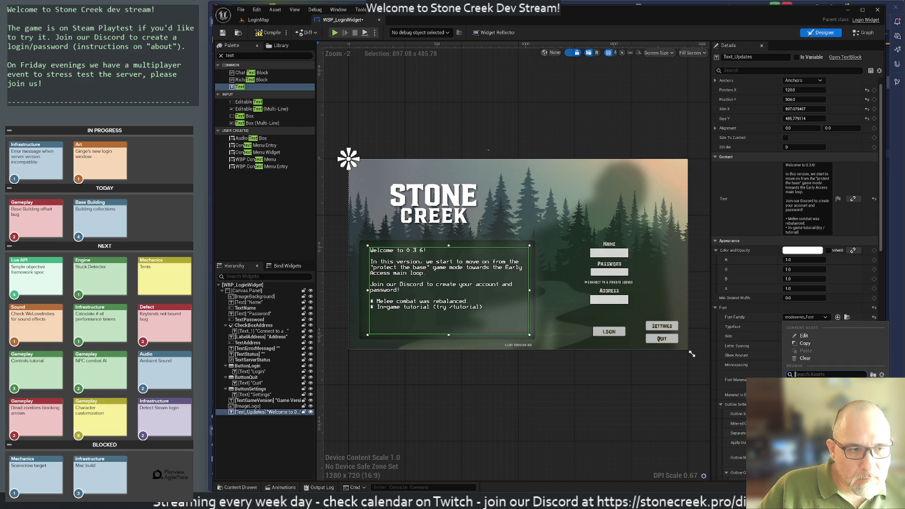
{"action": "left_click", "coordinate": [811, 394]}
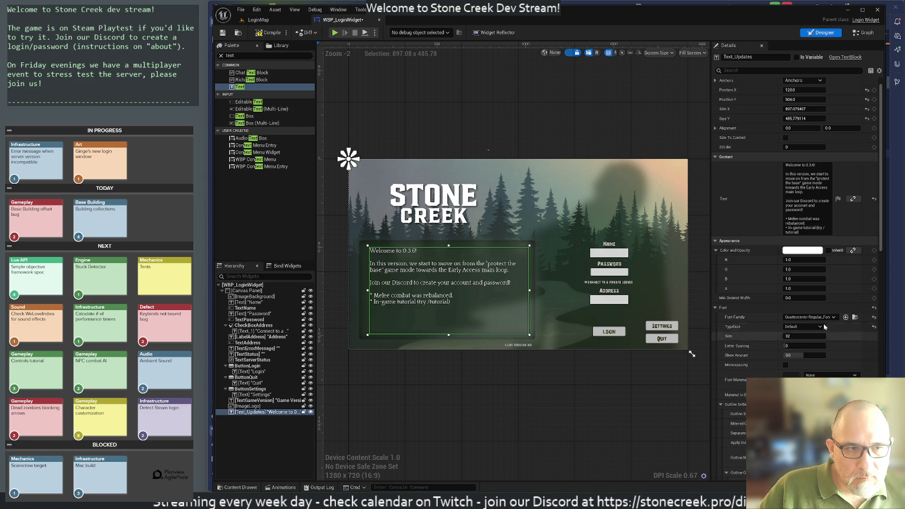
Try Roboto, RobotoTiny, spores, video-terminal and Zombie_Message fonts, then settle on DroidSansMono
{"action": "left_click", "coordinate": [808, 317]}
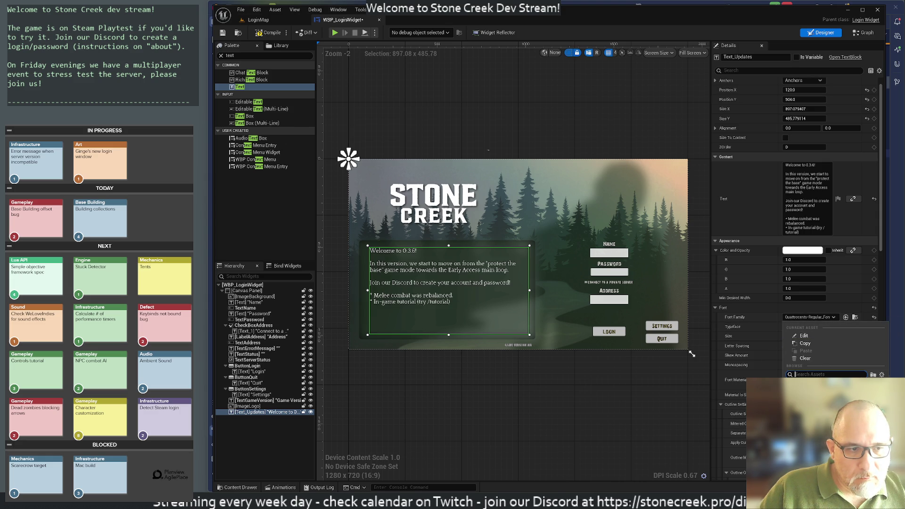
{"action": "left_click", "coordinate": [811, 394]}
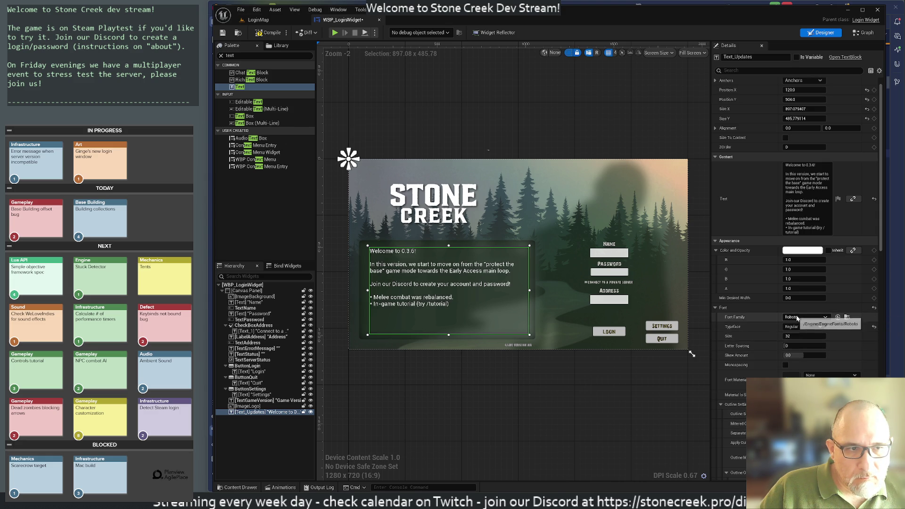
{"action": "left_click", "coordinate": [806, 317]}
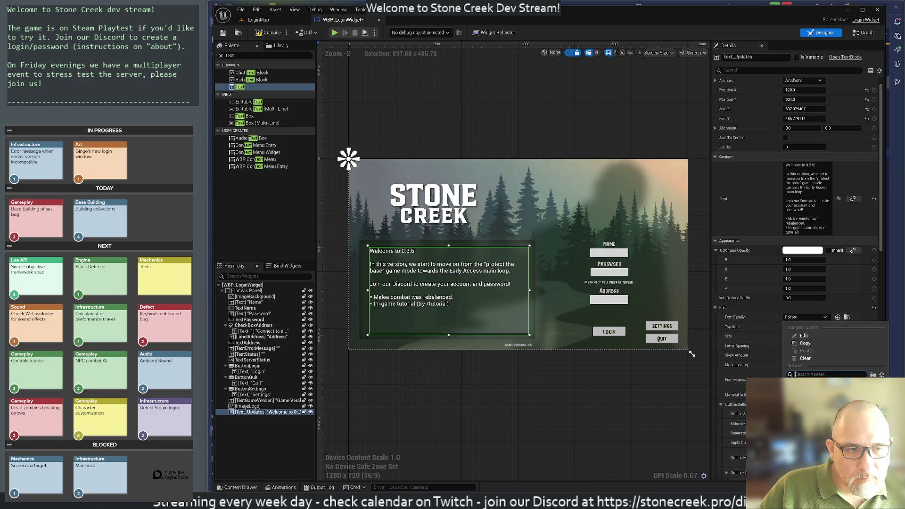
{"action": "left_click", "coordinate": [811, 394]}
{"action": "left_click", "coordinate": [805, 318]}
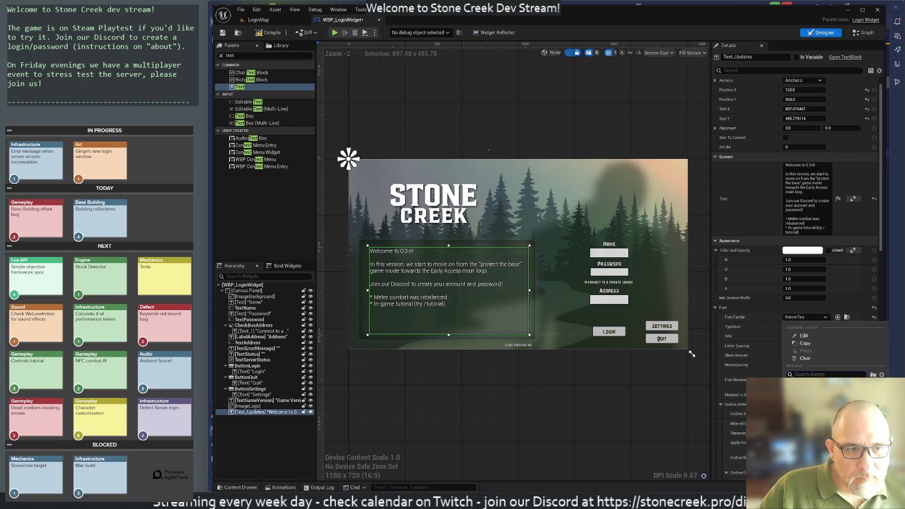
{"action": "left_click", "coordinate": [811, 394]}
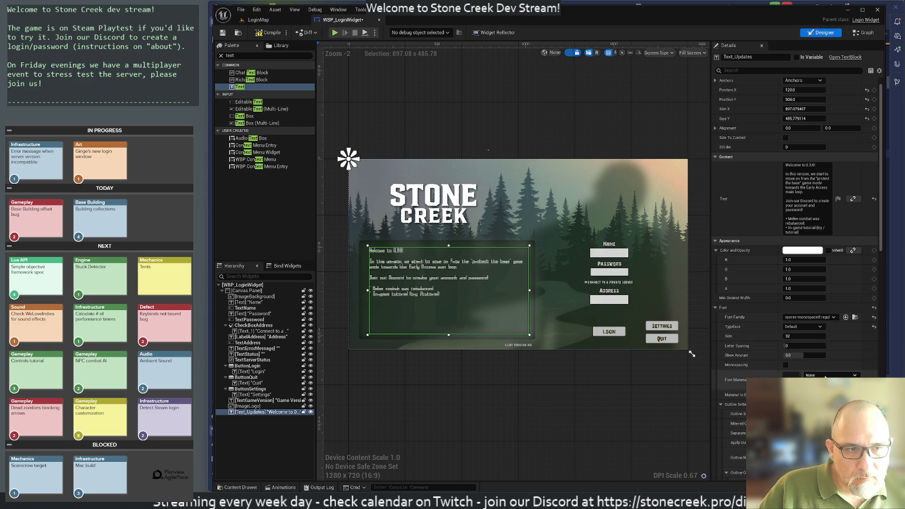
{"action": "left_click", "coordinate": [804, 319]}
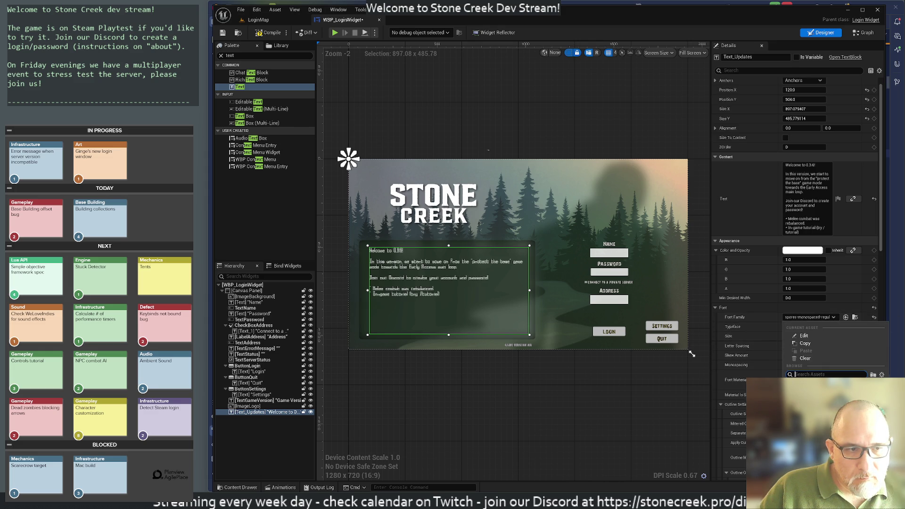
{"action": "left_click", "coordinate": [811, 396]}
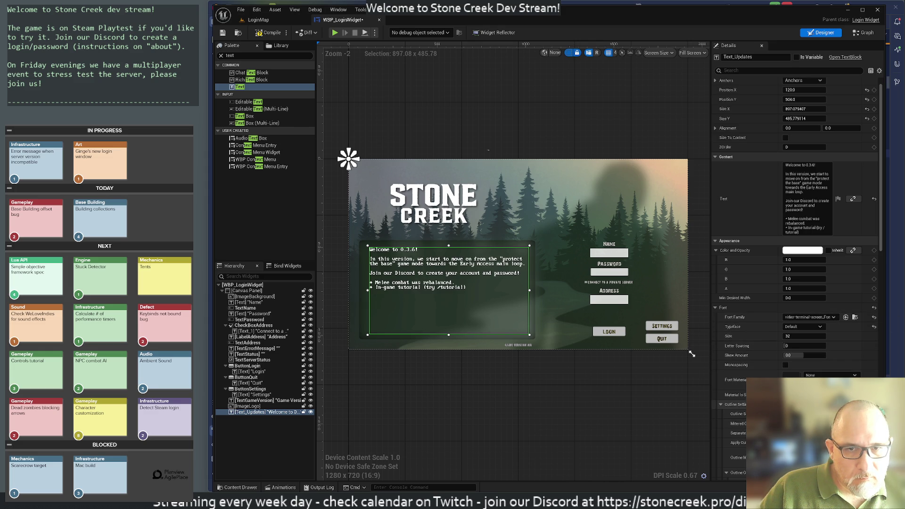
{"action": "left_click", "coordinate": [800, 318]}
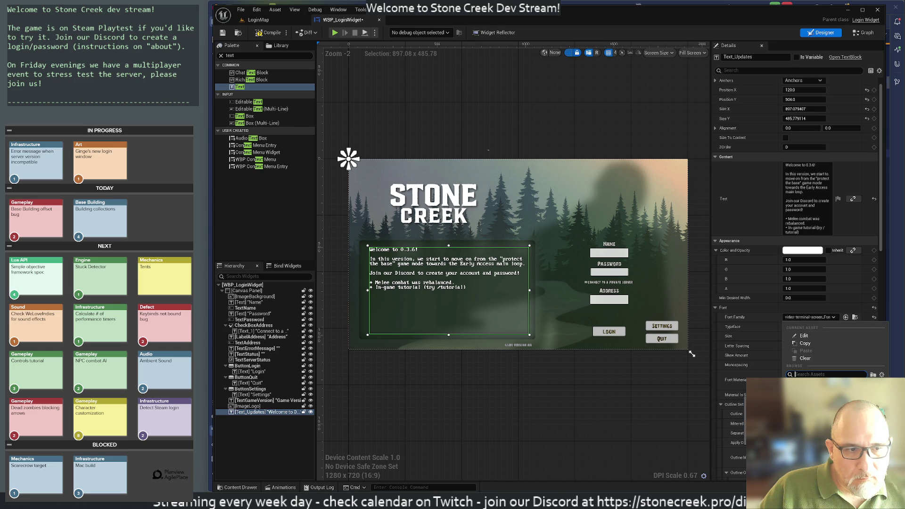
{"action": "left_click", "coordinate": [812, 391]}
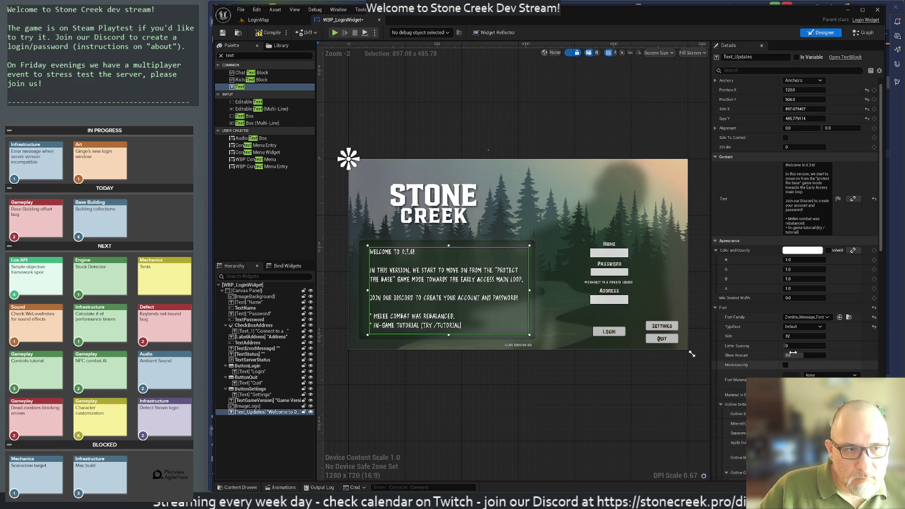
{"action": "left_click", "coordinate": [806, 317]}
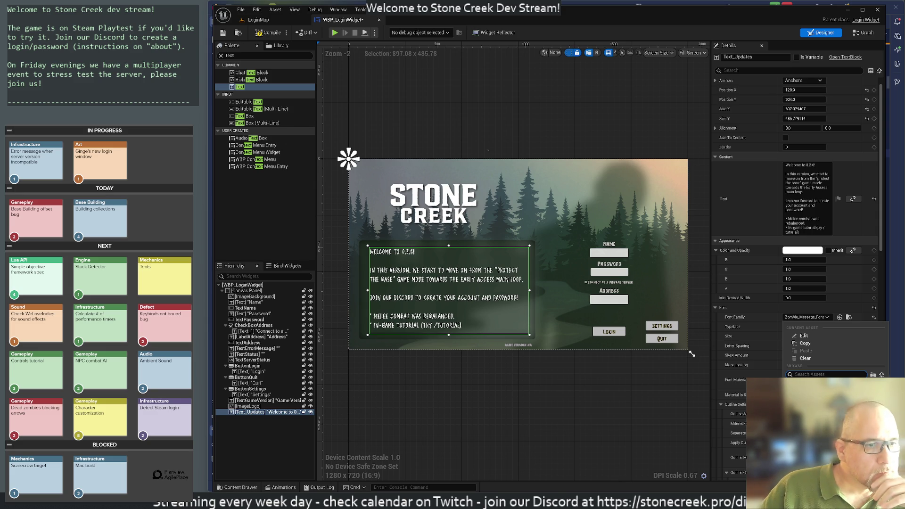
{"action": "key", "text": "ctrl+z"}
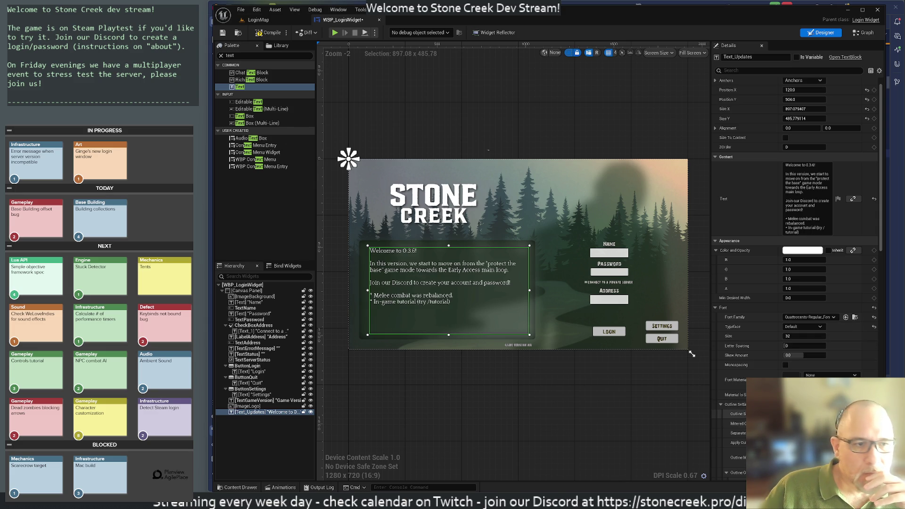
{"action": "left_click", "coordinate": [808, 317]}
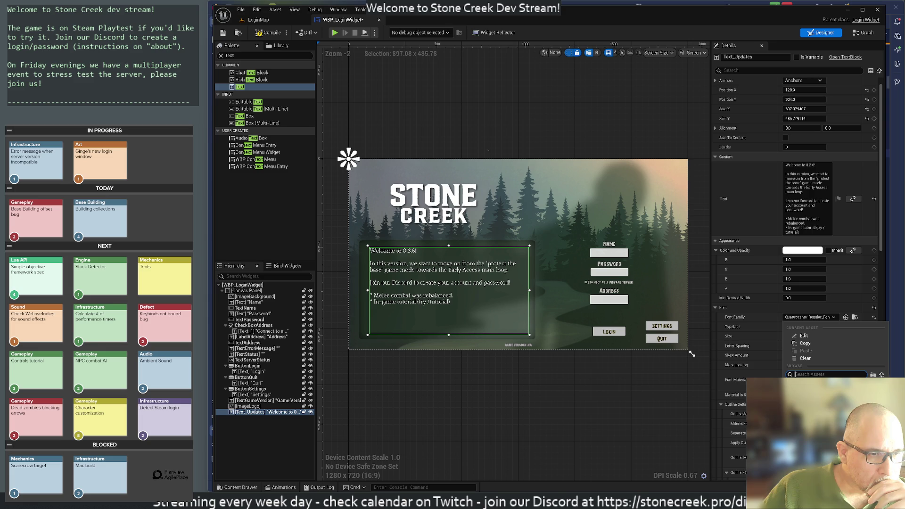
{"action": "key", "text": "Down"}
{"action": "key", "text": "Return"}
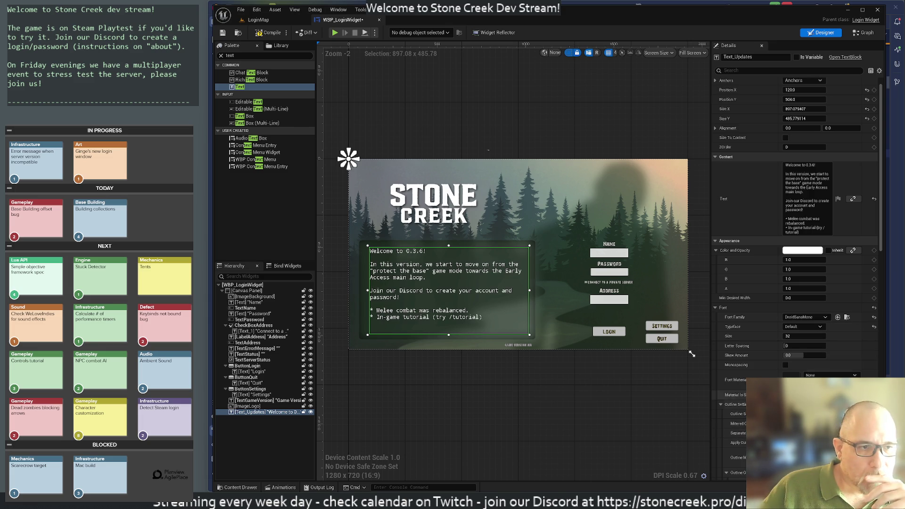
Try a larger size 36 on the DroidSansMono update text, then set it back to 32
{"action": "left_click", "coordinate": [805, 336]}
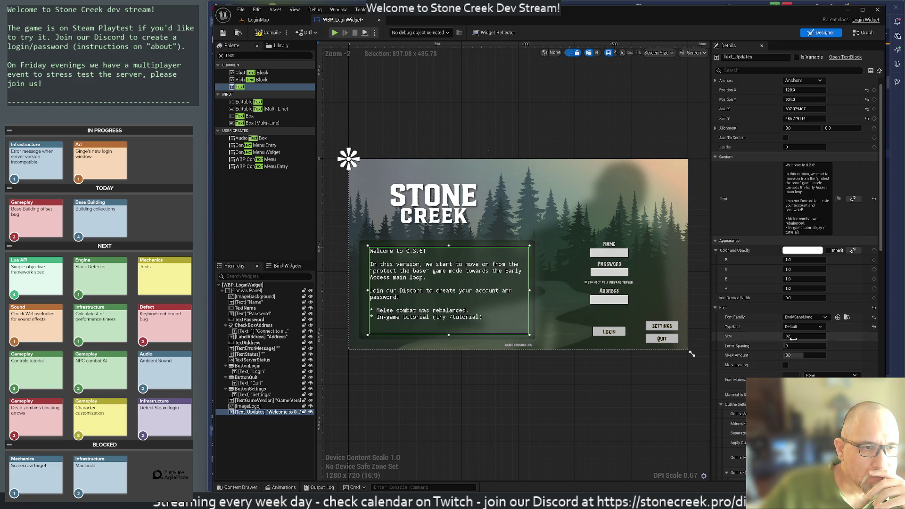
{"action": "type", "text": "33"}
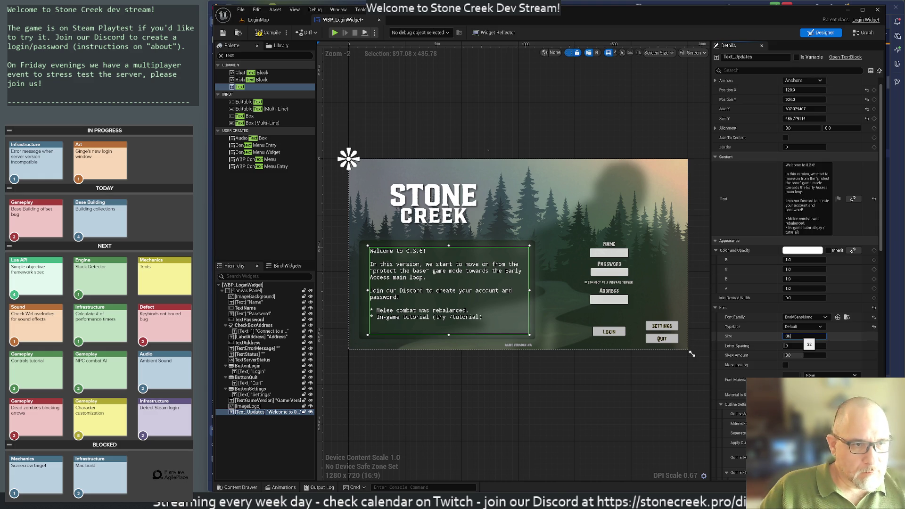
{"action": "key", "text": "Return"}
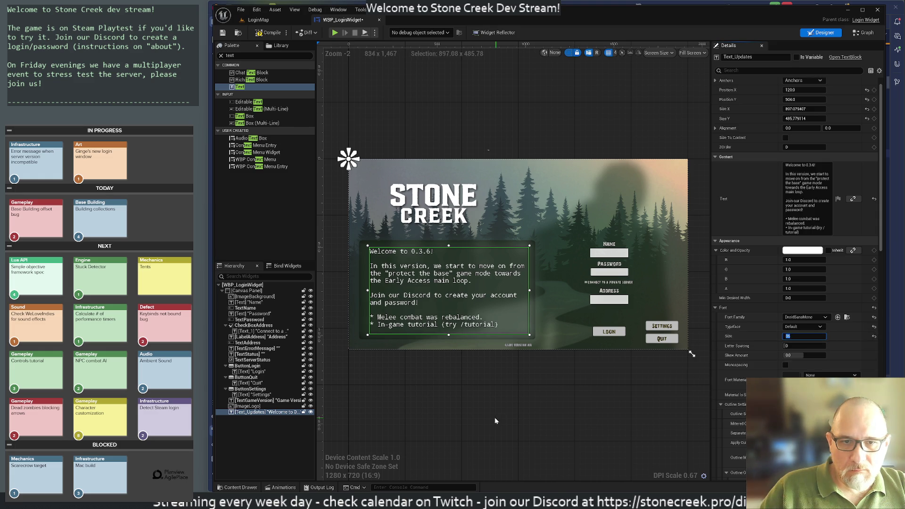
{"action": "left_click", "coordinate": [512, 423]}
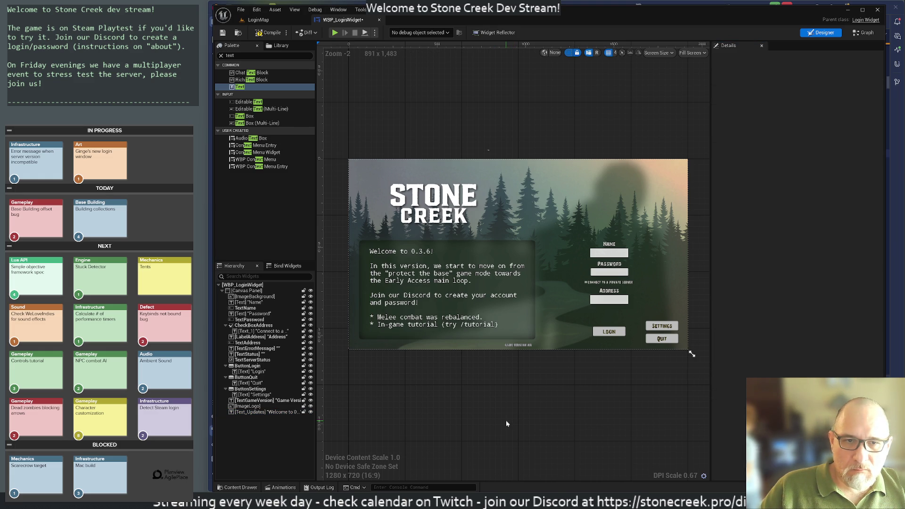
{"action": "left_click", "coordinate": [429, 328]}
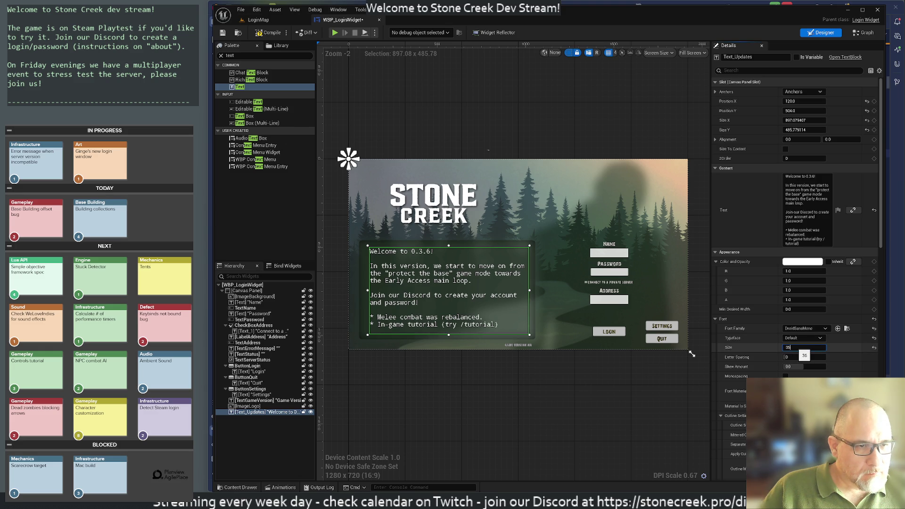
{"action": "key", "text": "Return"}
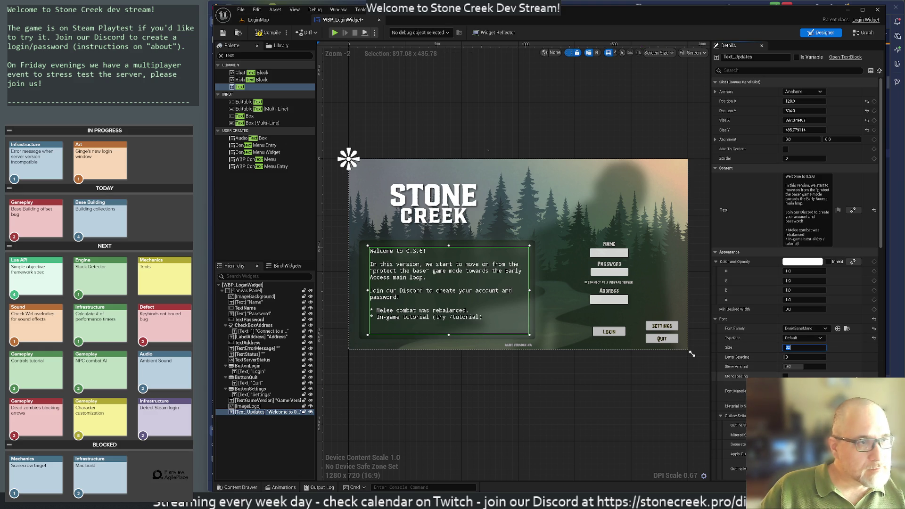
{"action": "left_click", "coordinate": [556, 390]}
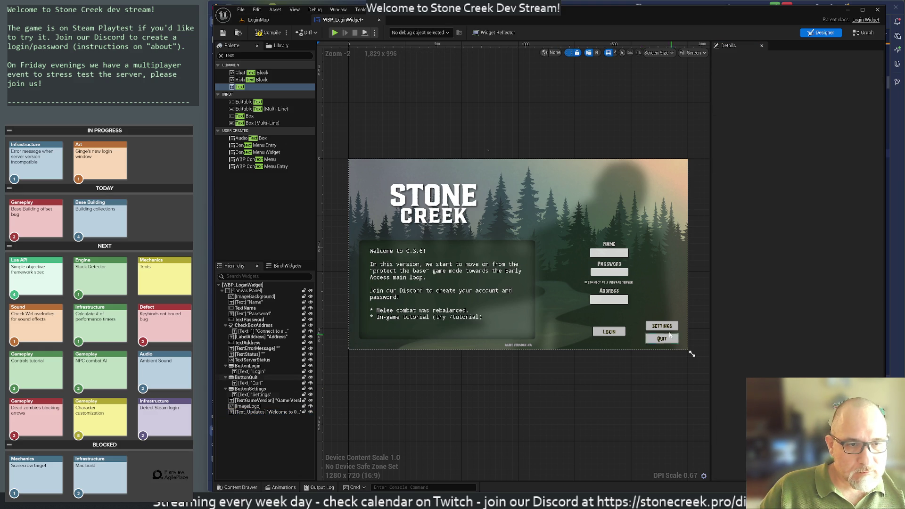
Inspect the Settings label and ButtonSettings, then save WBP_LoginWidget
{"action": "left_click", "coordinate": [664, 326]}
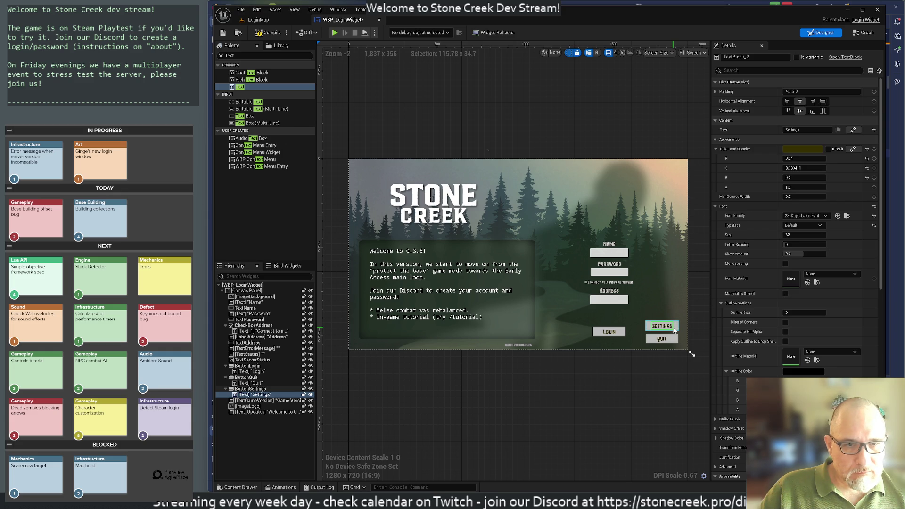
{"action": "left_click", "coordinate": [674, 331]}
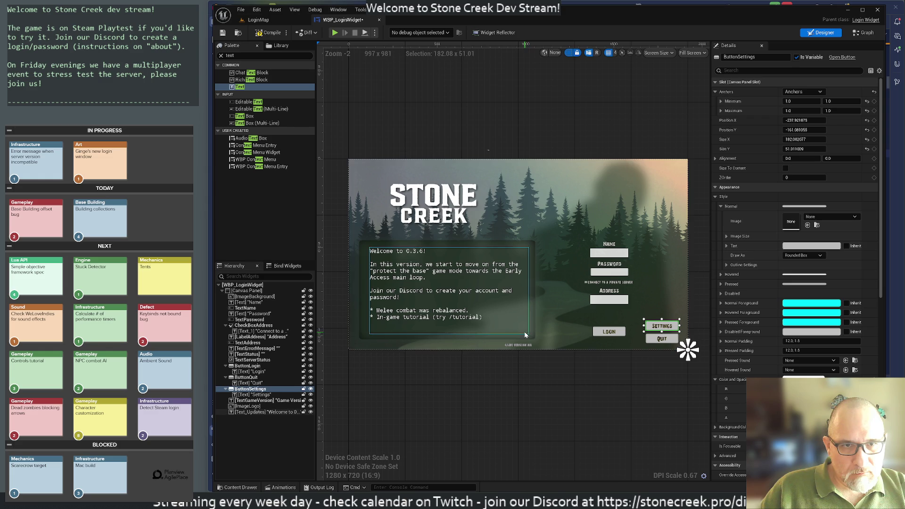
{"action": "left_click", "coordinate": [545, 376]}
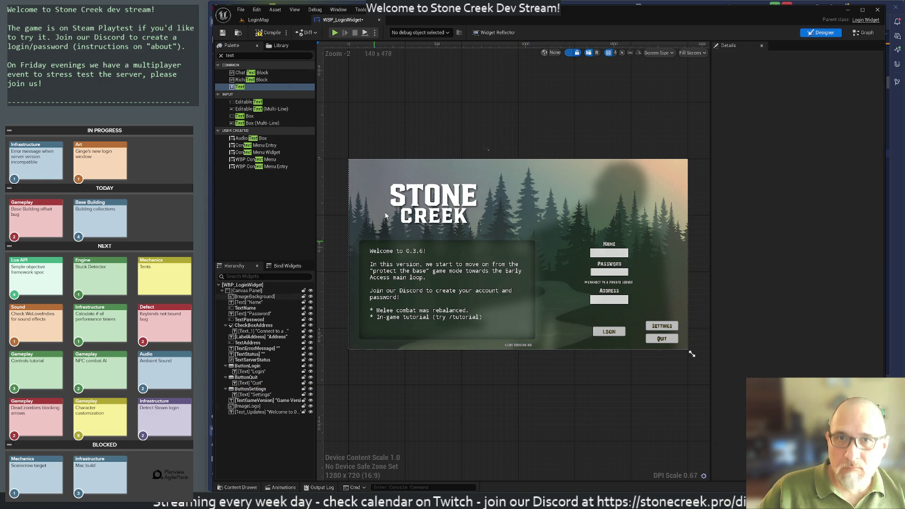
{"action": "left_click", "coordinate": [222, 33]}
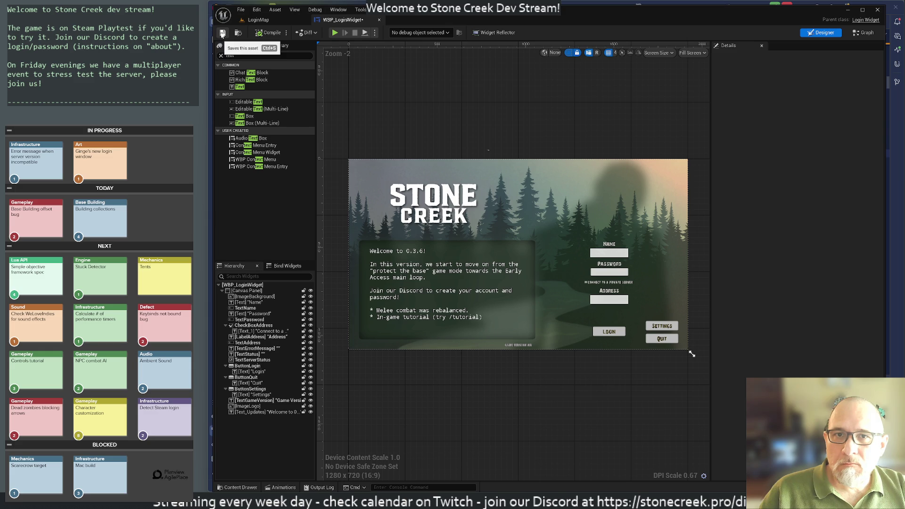
Switch to LoginMap and play it in the editor in immersive fullscreen
{"action": "left_click", "coordinate": [259, 20]}
{"action": "left_click", "coordinate": [390, 32]}
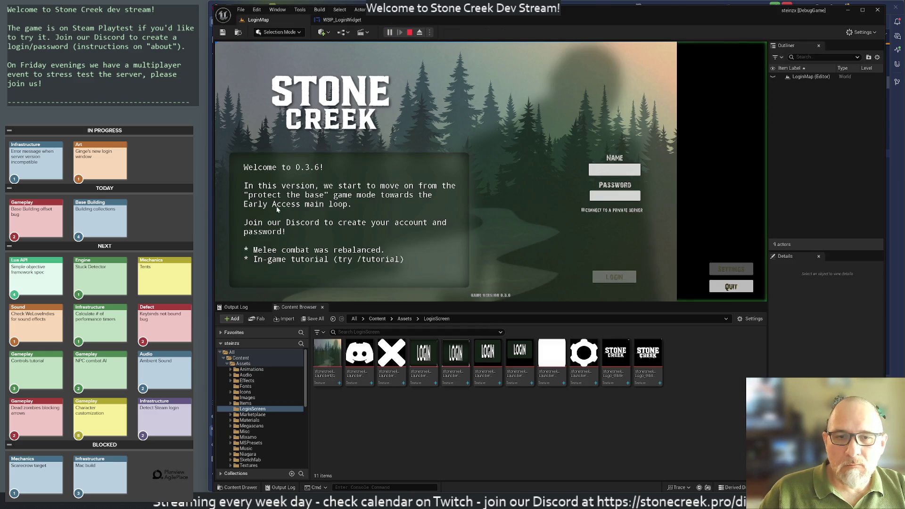
{"action": "key", "text": "F11"}
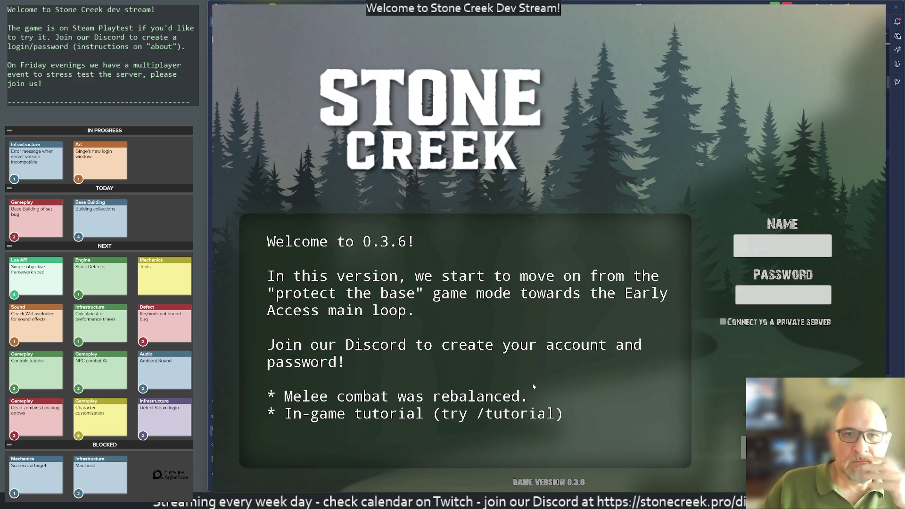
Enter a player name and password with the private-server option off, then exit fullscreen
{"action": "left_click", "coordinate": [781, 256]}
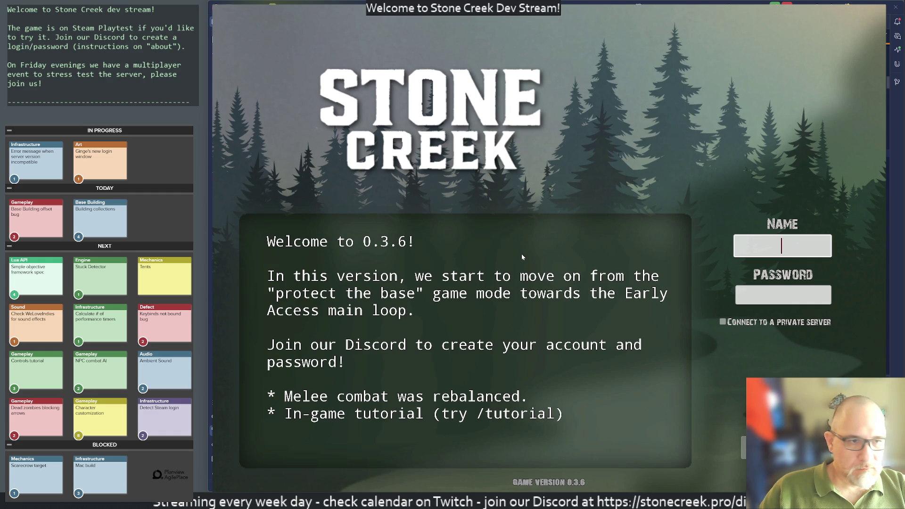
{"action": "left_click", "coordinate": [723, 323]}
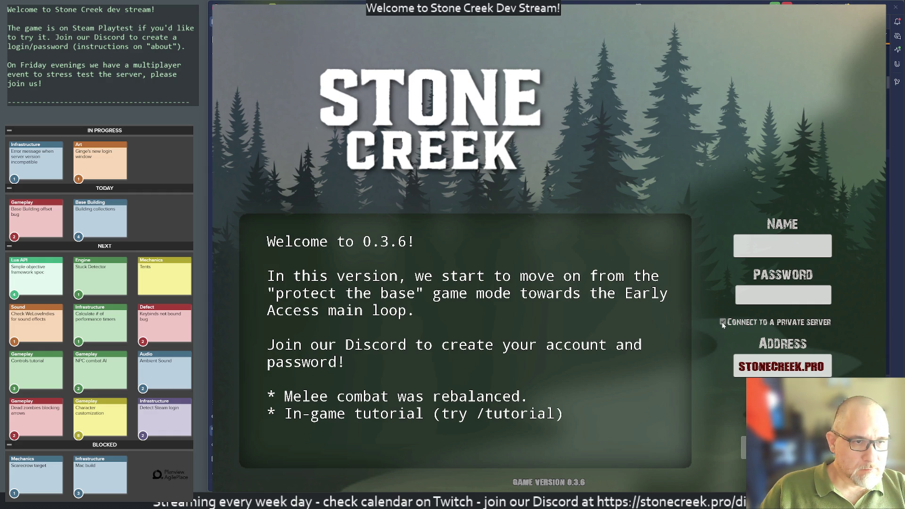
{"action": "left_click", "coordinate": [723, 322]}
{"action": "type", "text": "Steinbach"}
{"action": "key", "text": "Tab"}
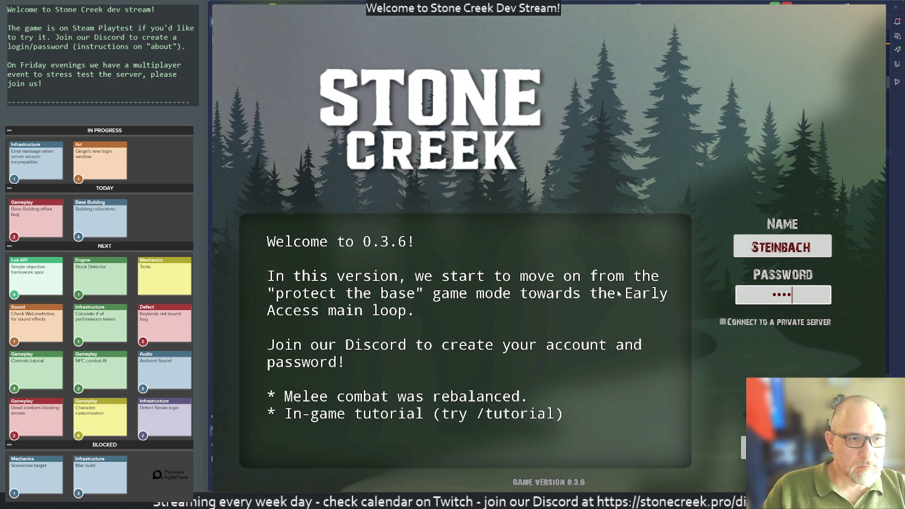
{"action": "type", "text": "rd"}
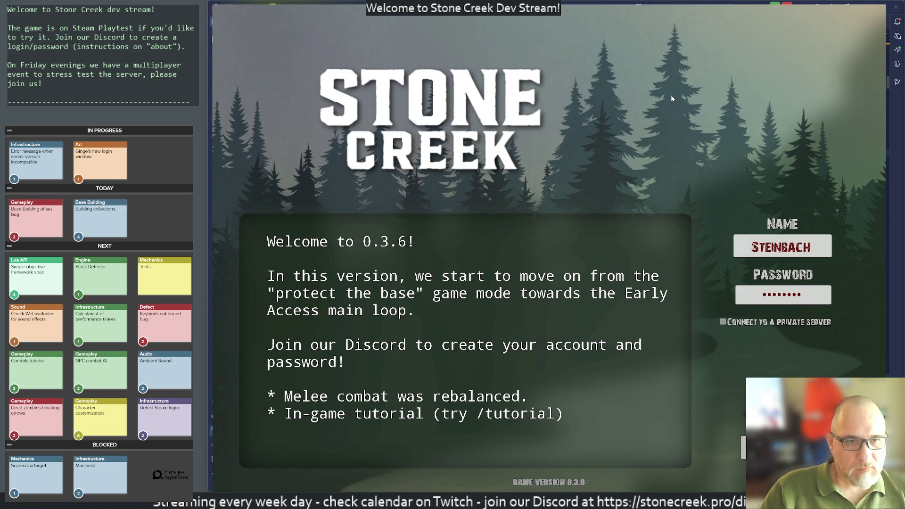
{"action": "key", "text": "F11"}
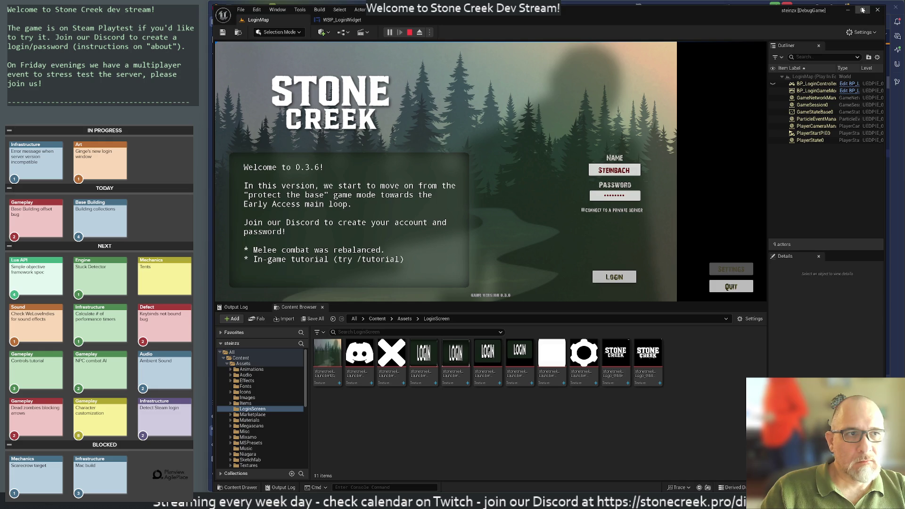
Maximize the editor, stop the play session, and return to the WBP_LoginWidget designer
{"action": "left_click", "coordinate": [863, 10]}
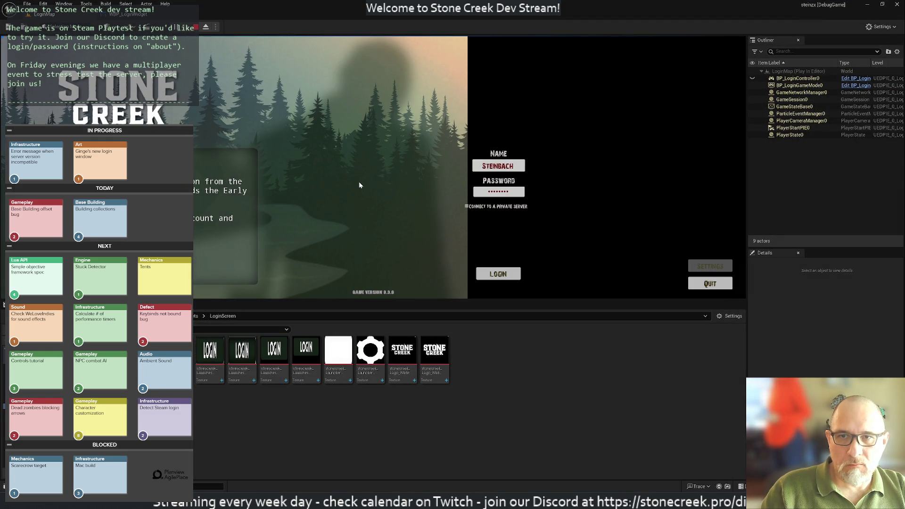
{"action": "key", "text": "F11"}
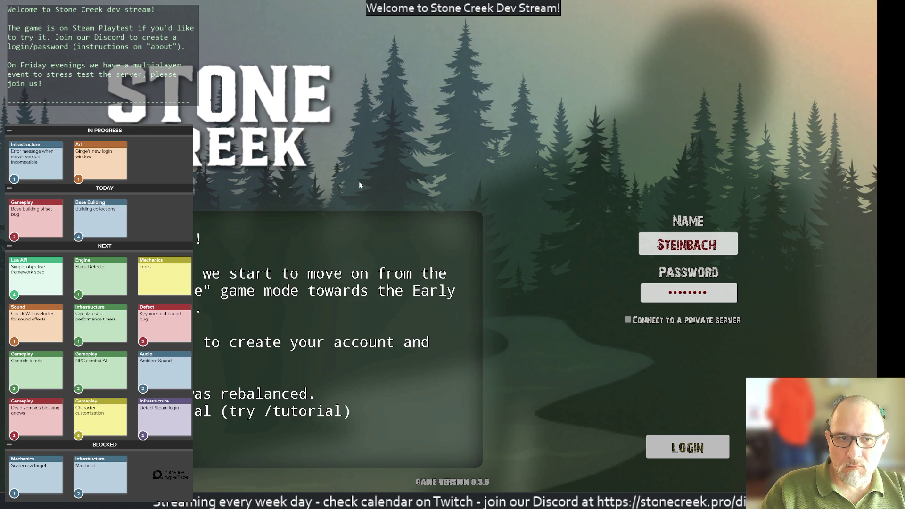
{"action": "key", "text": "F11"}
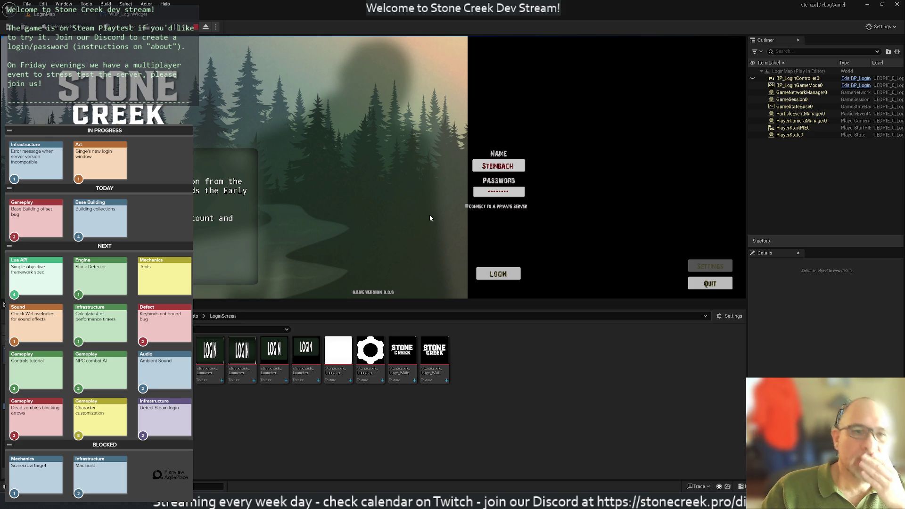
{"action": "left_click", "coordinate": [198, 28]}
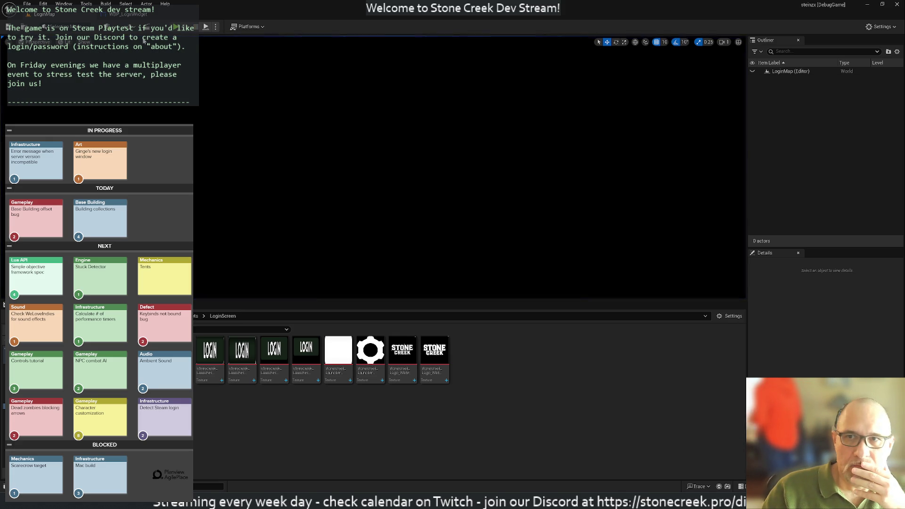
{"action": "left_click", "coordinate": [134, 14]}
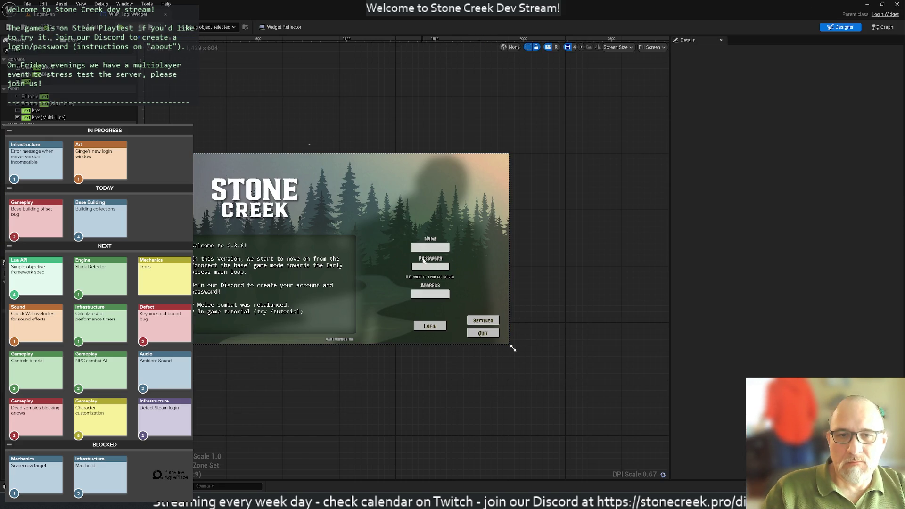
Select the NAME, private-server checkbox, ADDRESS, LOGIN, SETTINGS and QUIT widgets together
{"action": "left_click", "coordinate": [429, 242]}
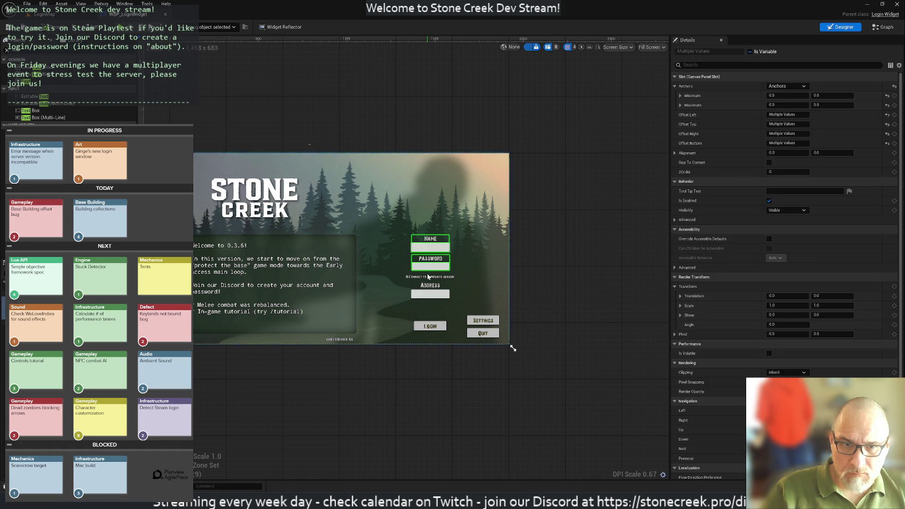
{"action": "left_click", "coordinate": [413, 278], "text": "ctrl"}
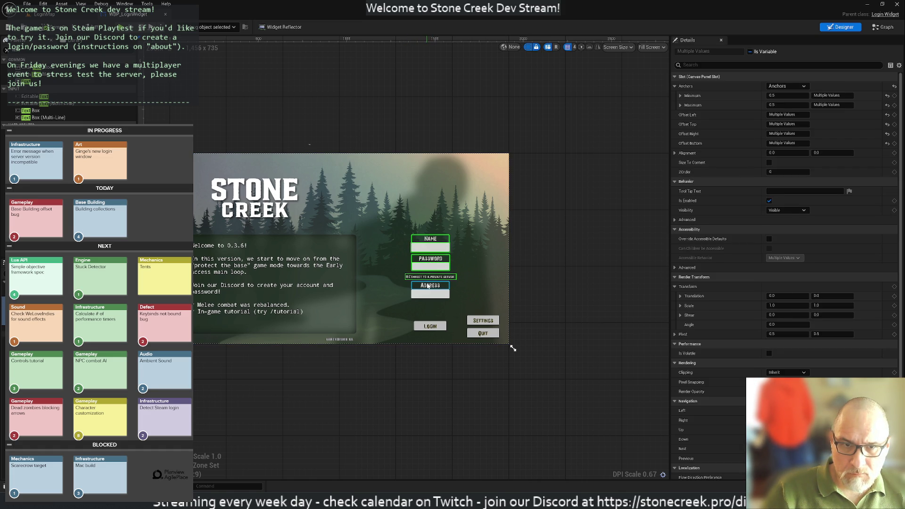
{"action": "left_click", "coordinate": [427, 296], "text": "ctrl"}
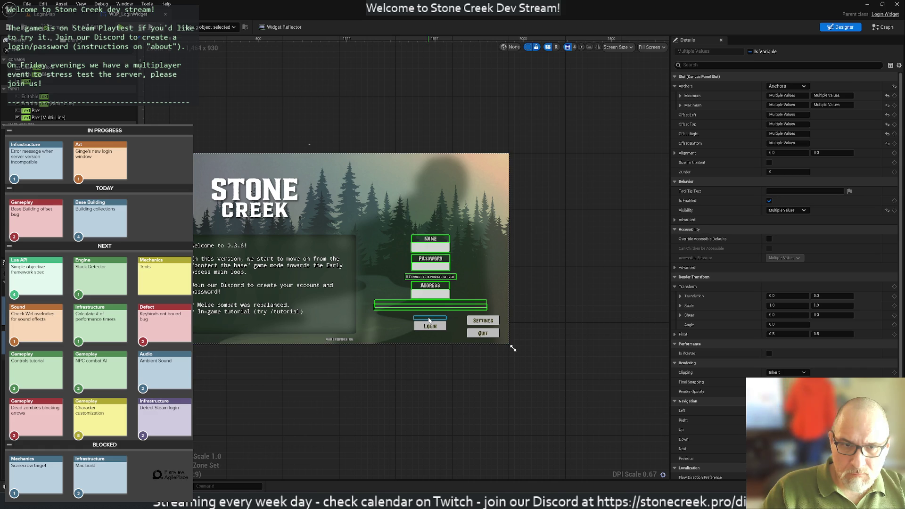
{"action": "left_click", "coordinate": [423, 331], "text": "ctrl"}
{"action": "left_click", "coordinate": [423, 330], "text": "ctrl"}
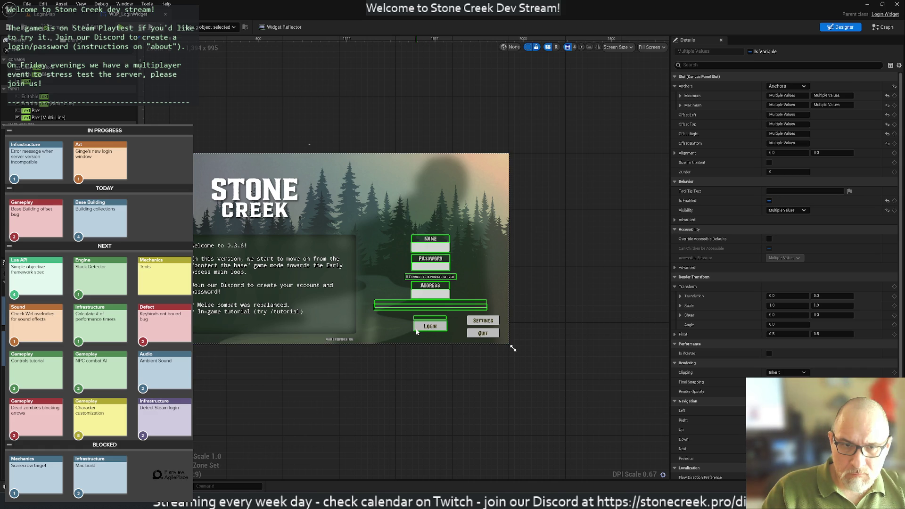
{"action": "left_click", "coordinate": [471, 336], "text": "ctrl"}
{"action": "left_click", "coordinate": [483, 321], "text": "ctrl"}
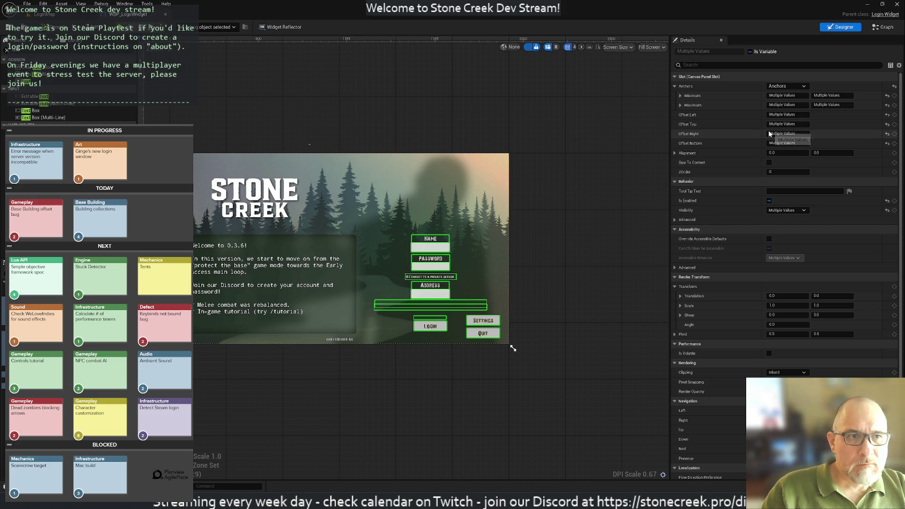
Anchor the selected widgets to the top-right preset and launch a standalone preview
{"action": "left_click", "coordinate": [786, 89]}
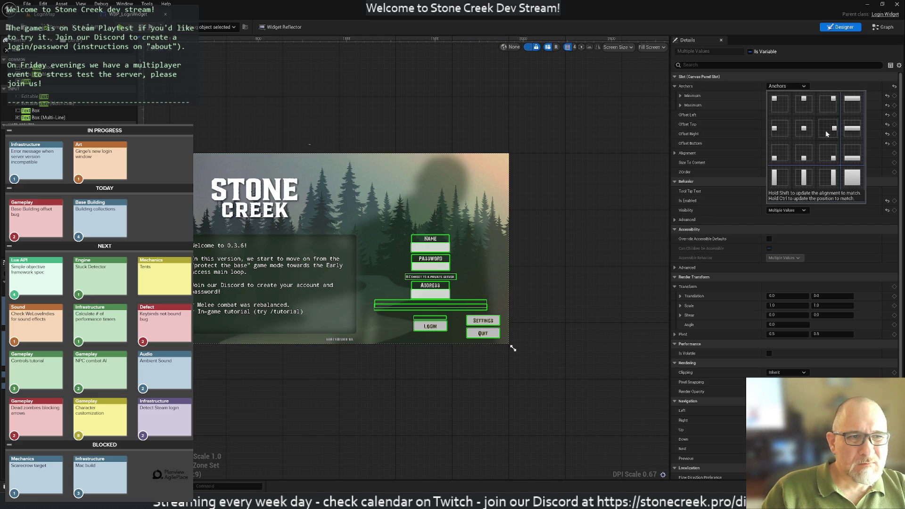
{"action": "left_click", "coordinate": [826, 101]}
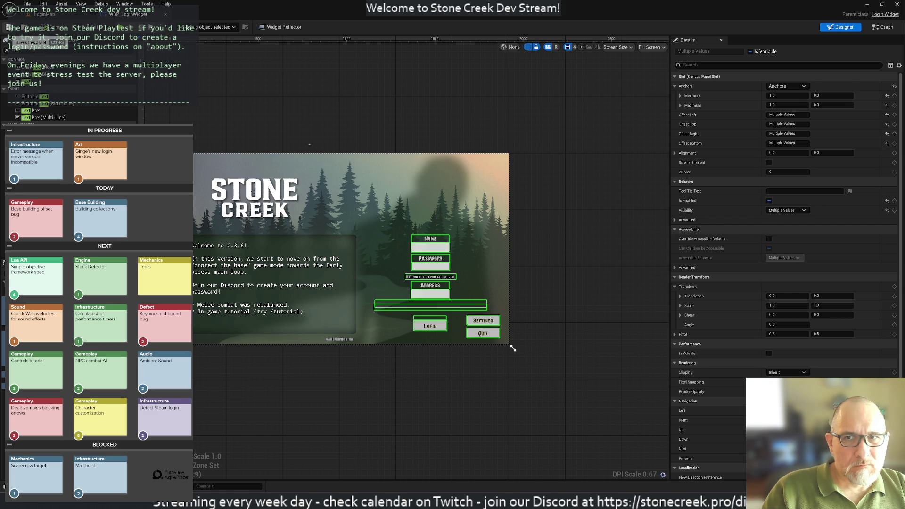
{"action": "key", "text": "alt+p"}
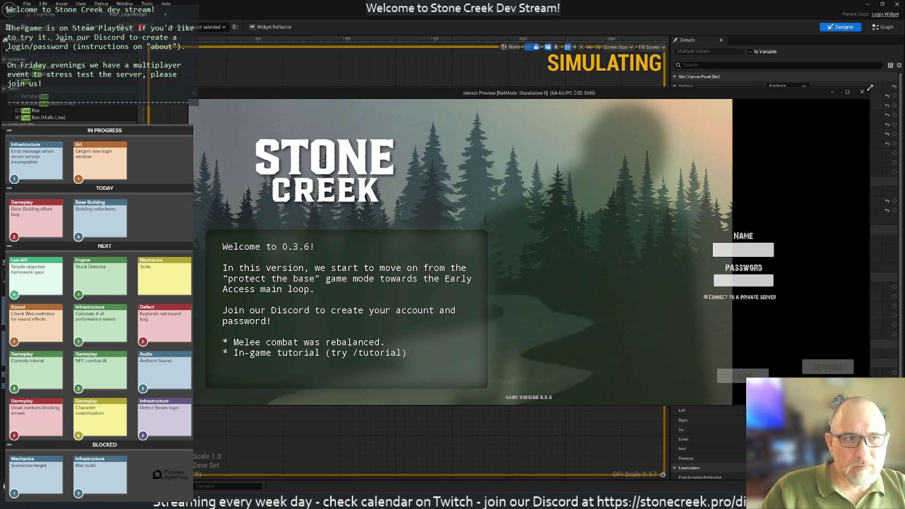
{"action": "mouse_move", "coordinate": [869, 88]}
{"action": "left_mouse_down"}
{"action": "mouse_move", "coordinate": [703, 109]}
{"action": "mouse_move", "coordinate": [512, 166]}
{"action": "mouse_move", "coordinate": [613, 130]}
{"action": "mouse_move", "coordinate": [589, 131]}
{"action": "mouse_move", "coordinate": [512, 347]}
{"action": "mouse_move", "coordinate": [542, 137]}
{"action": "mouse_move", "coordinate": [717, 124]}
{"action": "mouse_move", "coordinate": [761, 71]}
{"action": "mouse_move", "coordinate": [903, 2]}
{"action": "left_mouse_up"}
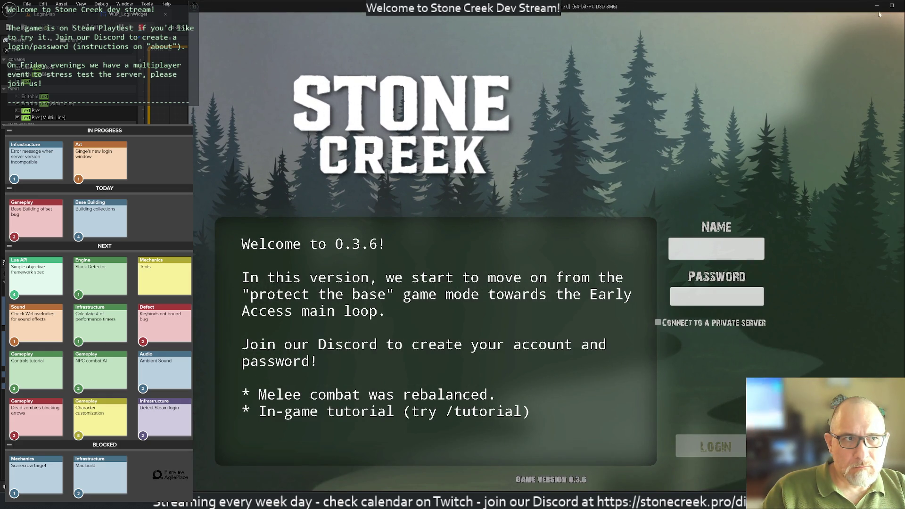
Check the preview maximized and restored, then close it
{"action": "left_click", "coordinate": [891, 7]}
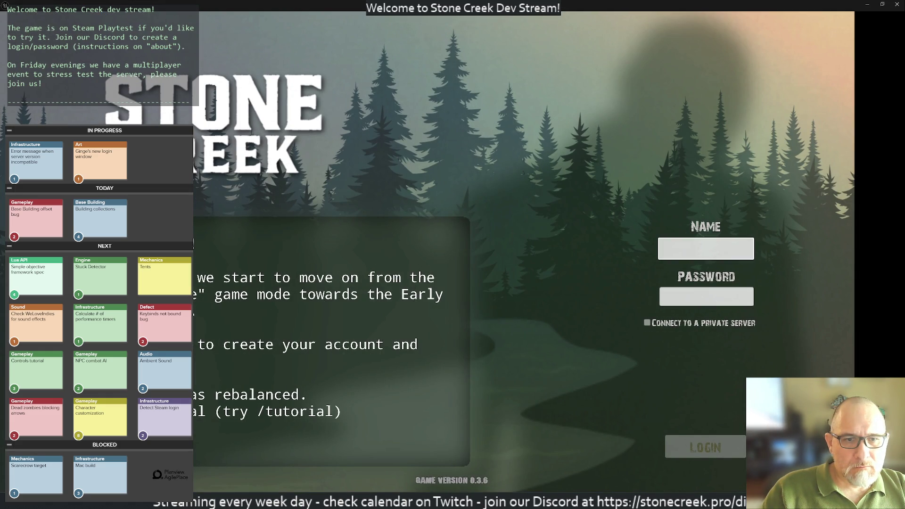
{"action": "left_click", "coordinate": [885, 5]}
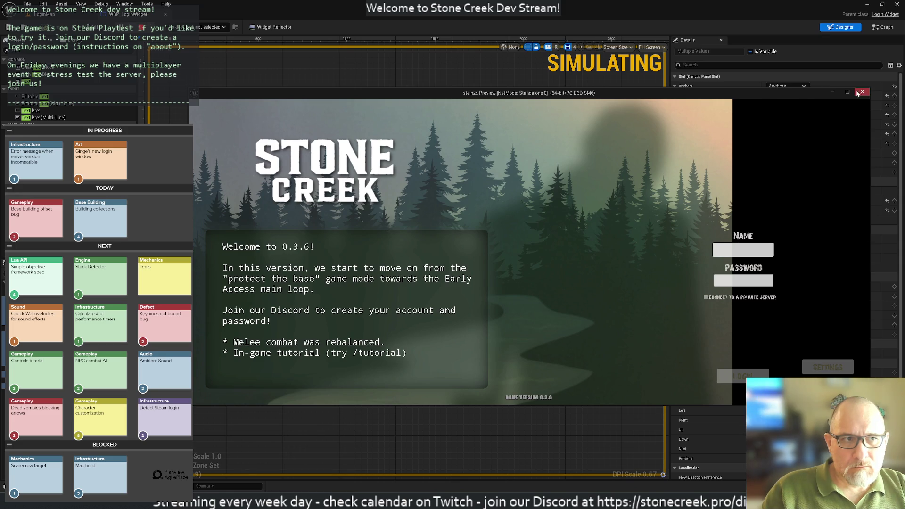
{"action": "left_click", "coordinate": [862, 92]}
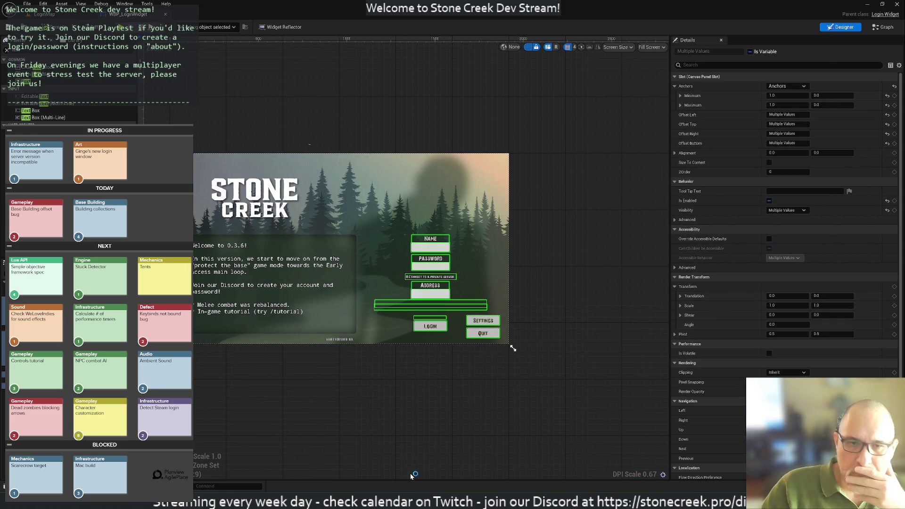
{"action": "key", "text": "alt+Tab"}
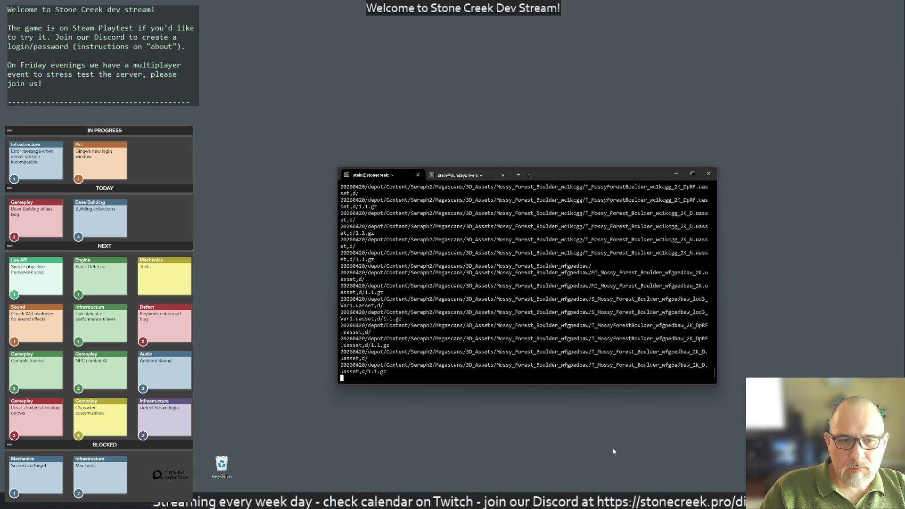
Close the ~/stonecreek.pro-ssl-bundle terminal, leaving the server terminal in front
{"action": "left_click", "coordinate": [613, 448]}
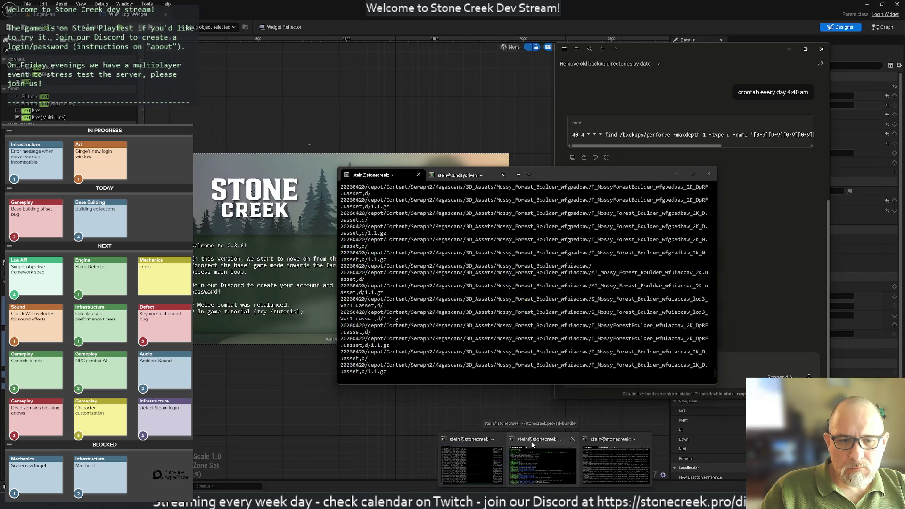
{"action": "left_click", "coordinate": [532, 442]}
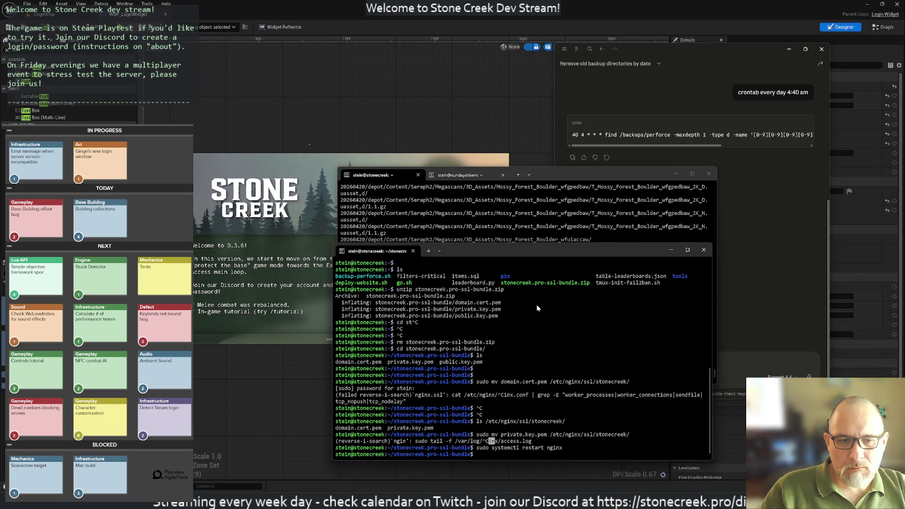
{"action": "left_click", "coordinate": [710, 252]}
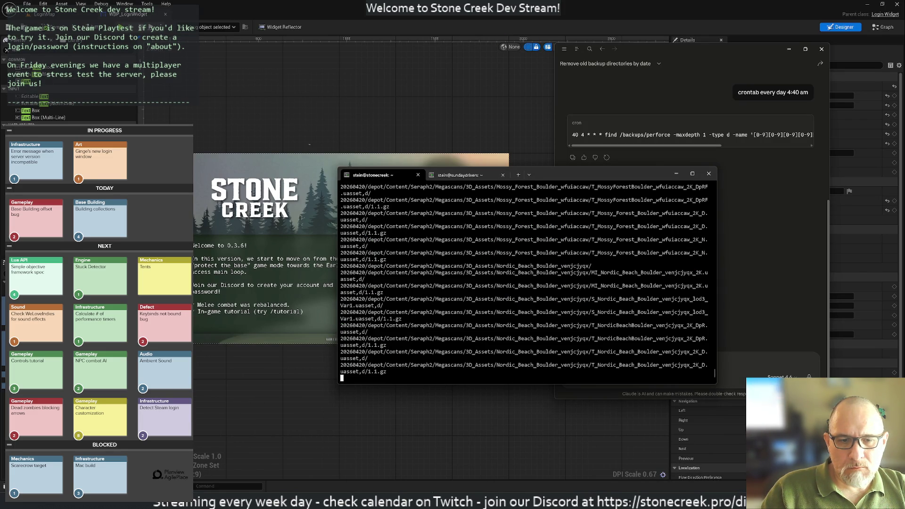
{"action": "key", "text": "super"}
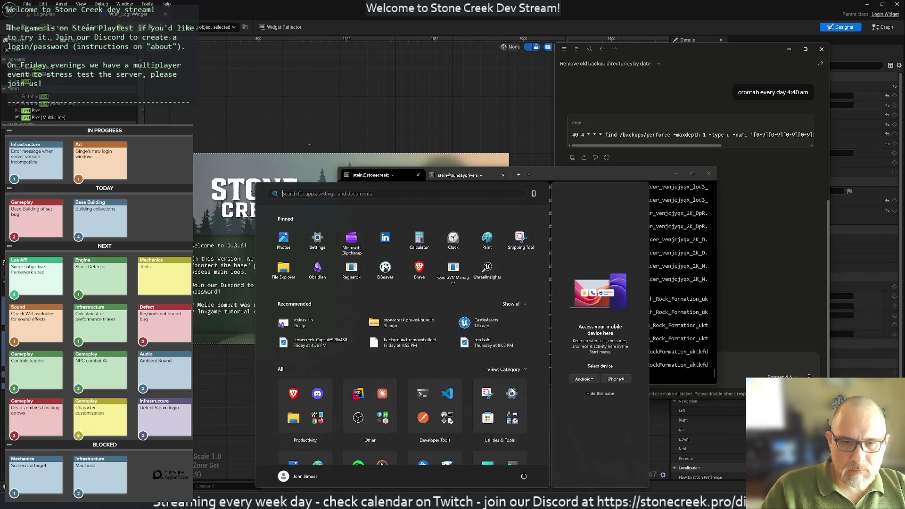
Search for Discord and launch it
{"action": "type", "text": "discord"}
{"action": "key", "text": "Return"}
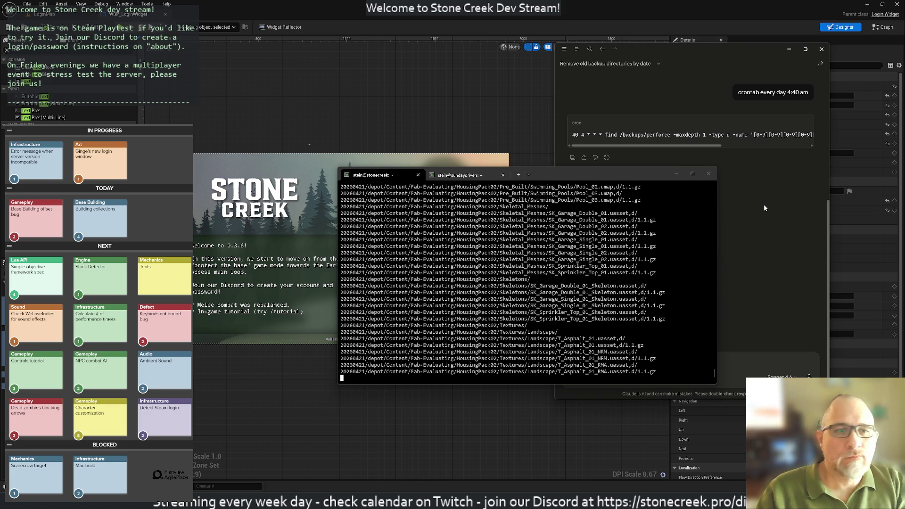
Ask Claude how to keep the login screen's background image free of black bars when resizing
{"action": "left_click", "coordinate": [741, 239]}
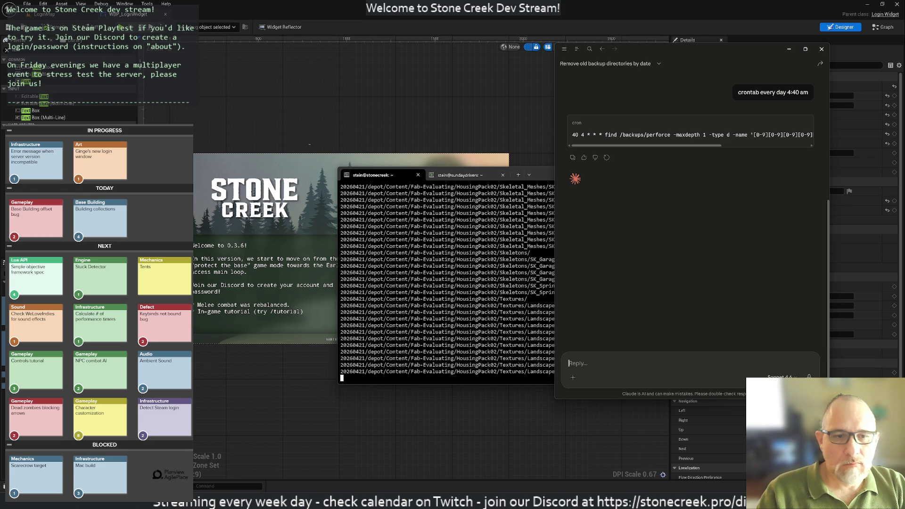
{"action": "type", "text": "on my login screen"}
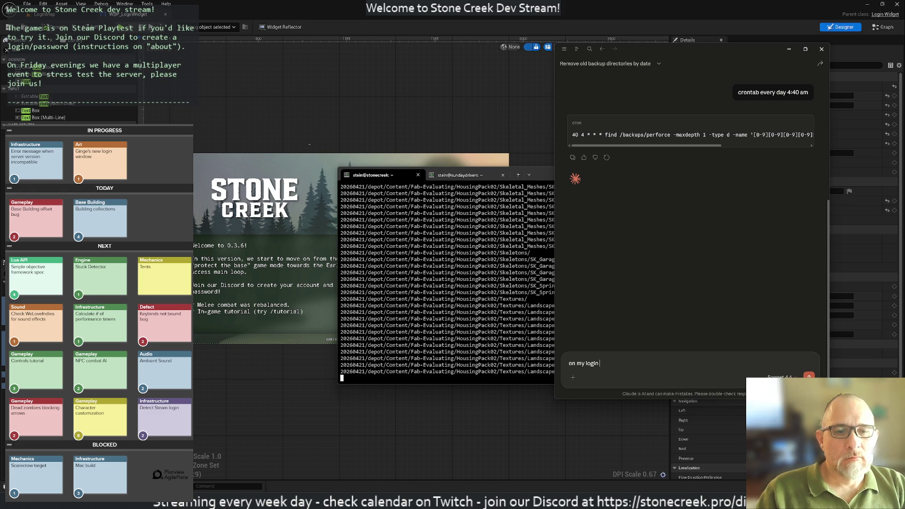
{"action": "type", "text": ", i have a canvas"}
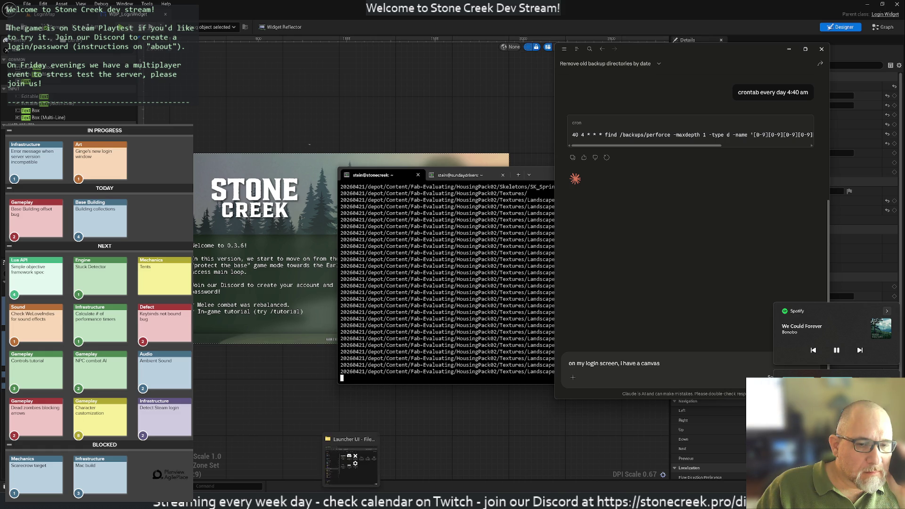
{"action": "mouse_move", "coordinate": [477, 479]}
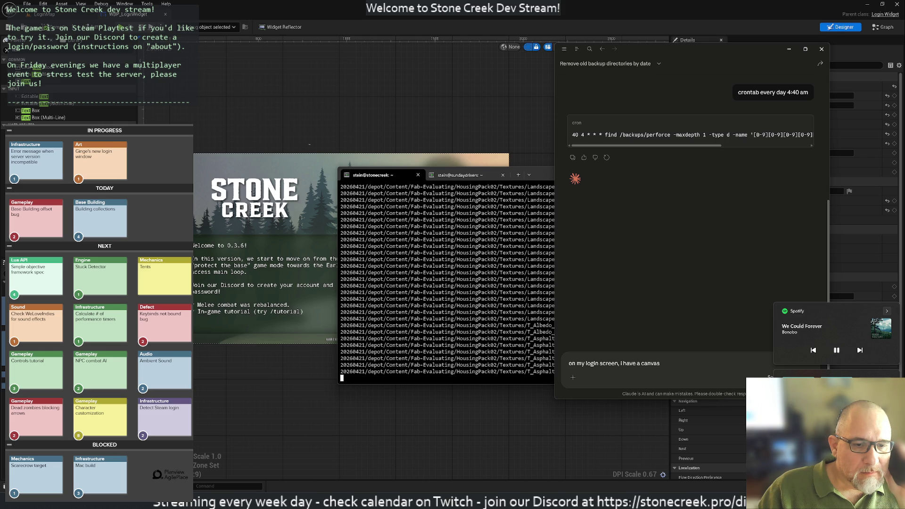
{"action": "mouse_move", "coordinate": [429, 501]}
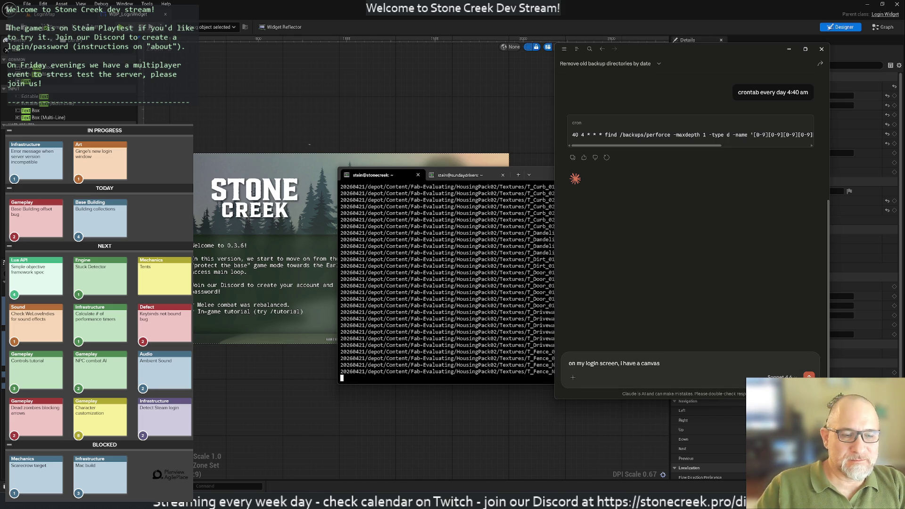
{"action": "type", "text": " and"}
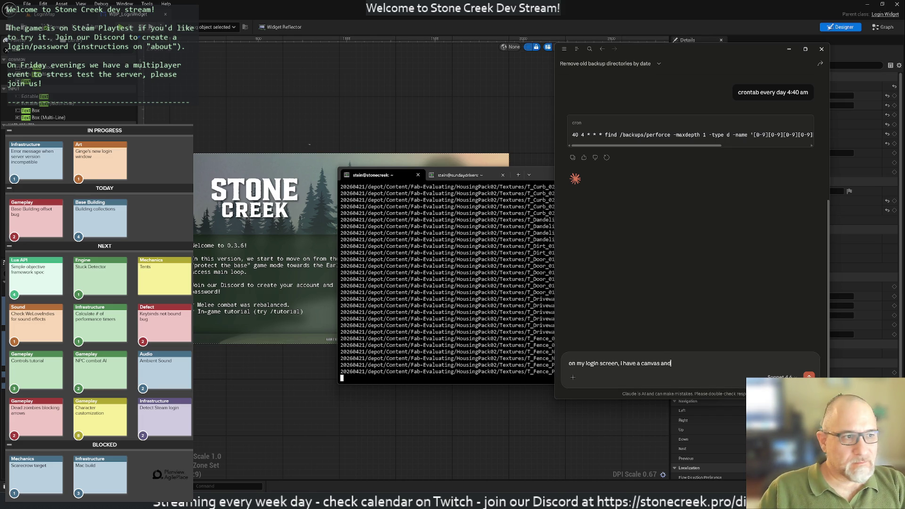
{"action": "type", "text": " an image in"}
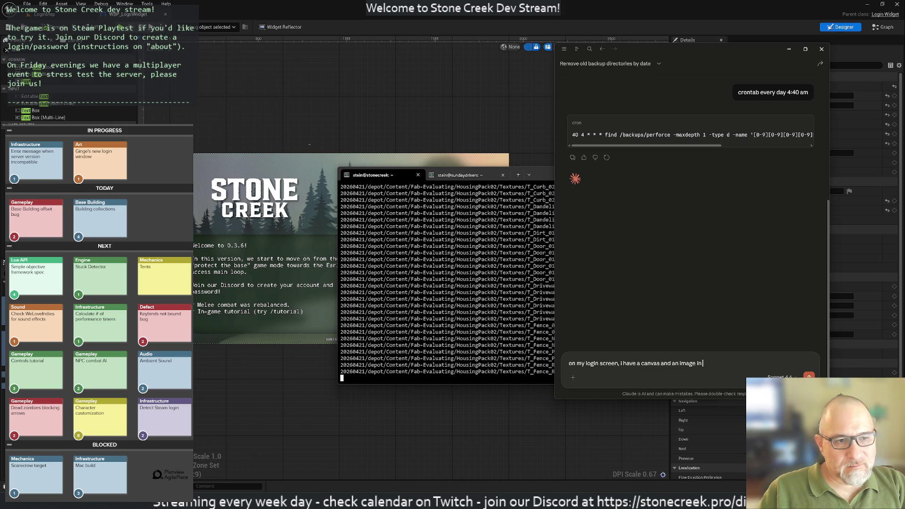
{"action": "type", "text": " the backgrou"}
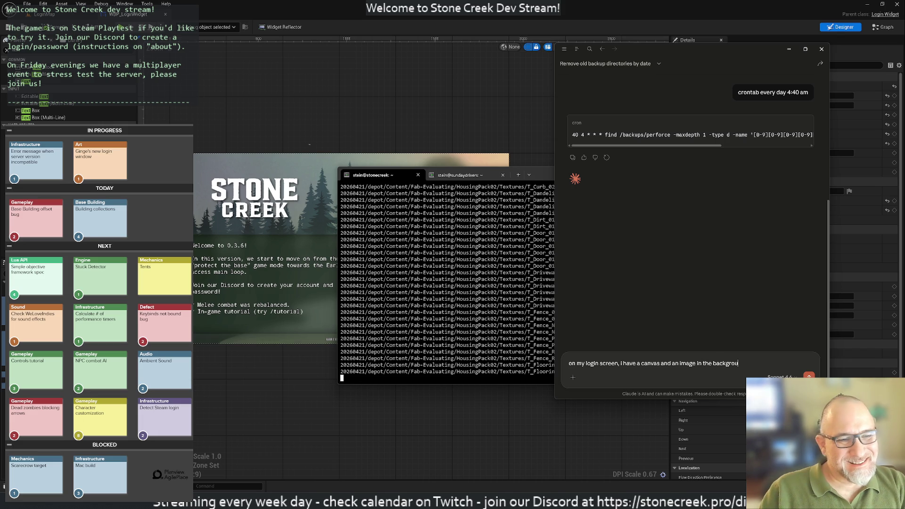
{"action": "type", "text": "nd a"}
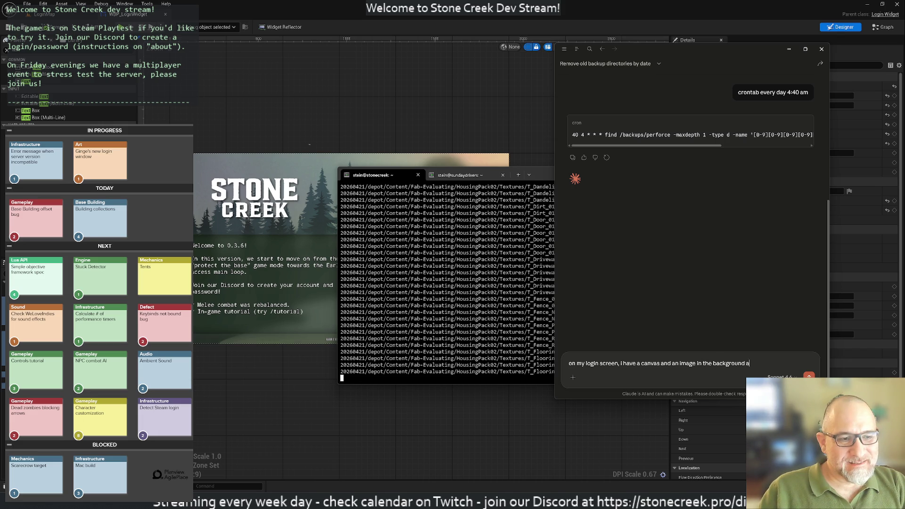
{"action": "type", "text": "nd would liek t"}
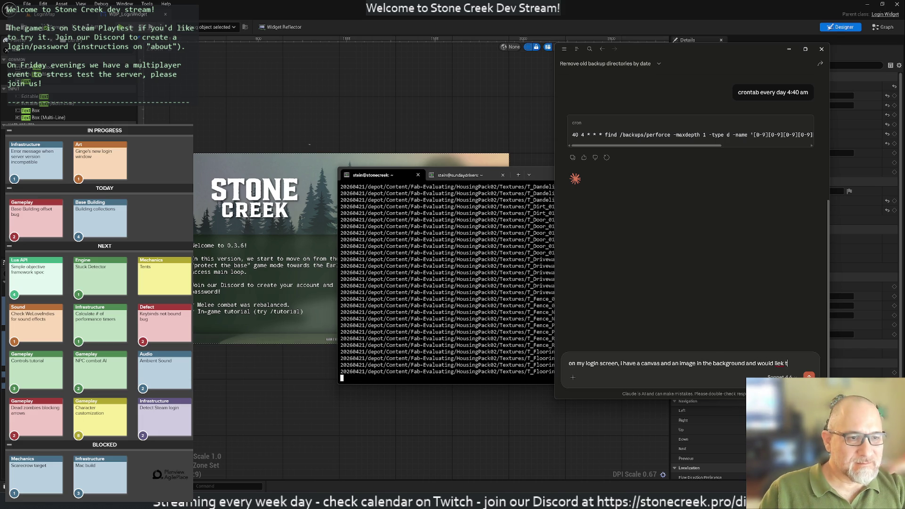
{"action": "key", "text": "BackSpace"}
{"action": "key", "text": "BackSpace"}
{"action": "key", "text": "BackSpace"}
{"action": "key", "text": "BackSpace"}
{"action": "type", "text": "ke"}
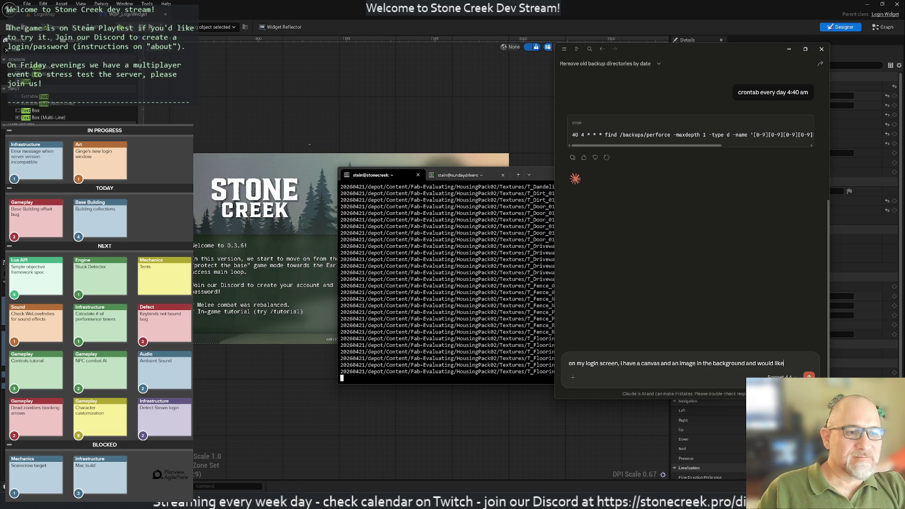
{"action": "type", "text": " to make"}
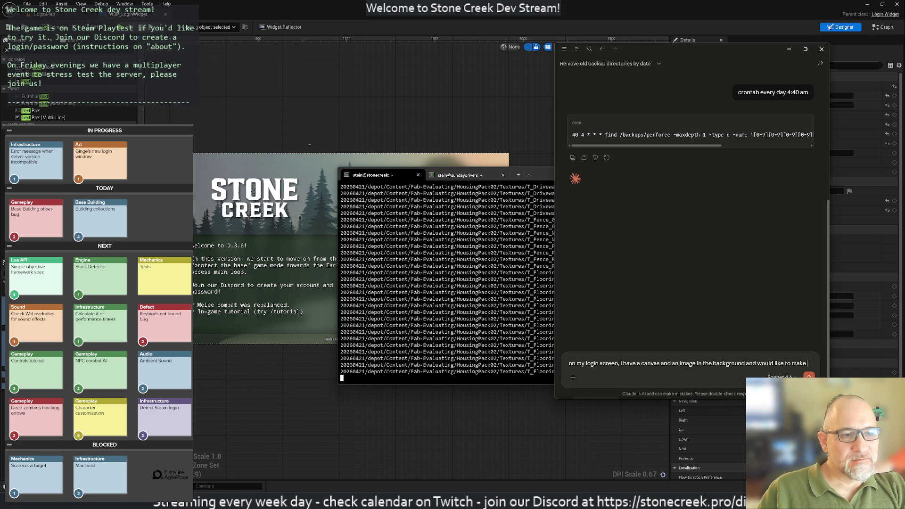
{"action": "type", "text": " sure it a"}
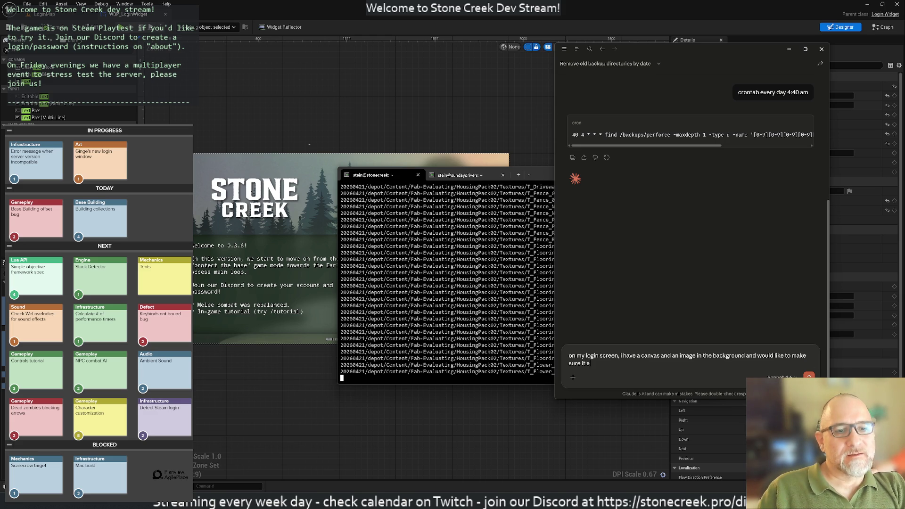
{"action": "type", "text": "lways disp"}
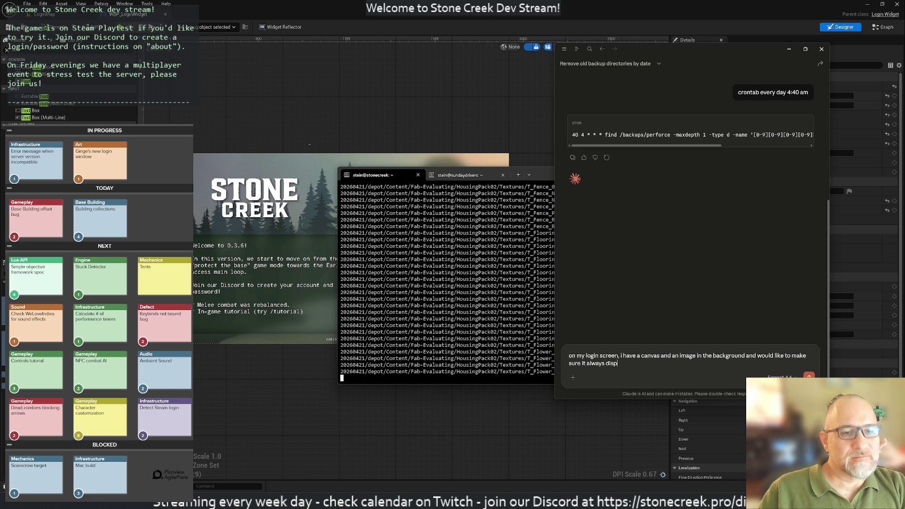
{"action": "type", "text": "lay that bac"}
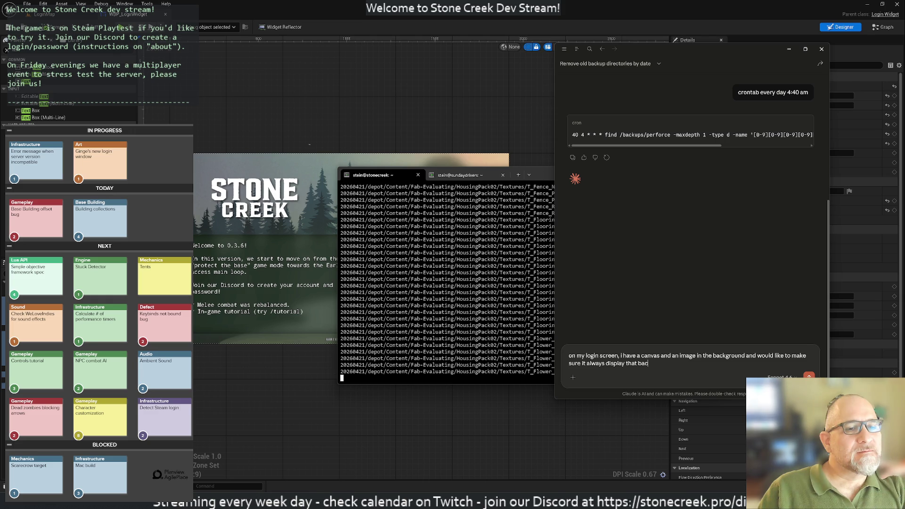
{"action": "type", "text": "kground"}
{"action": "type", "text": " witho"}
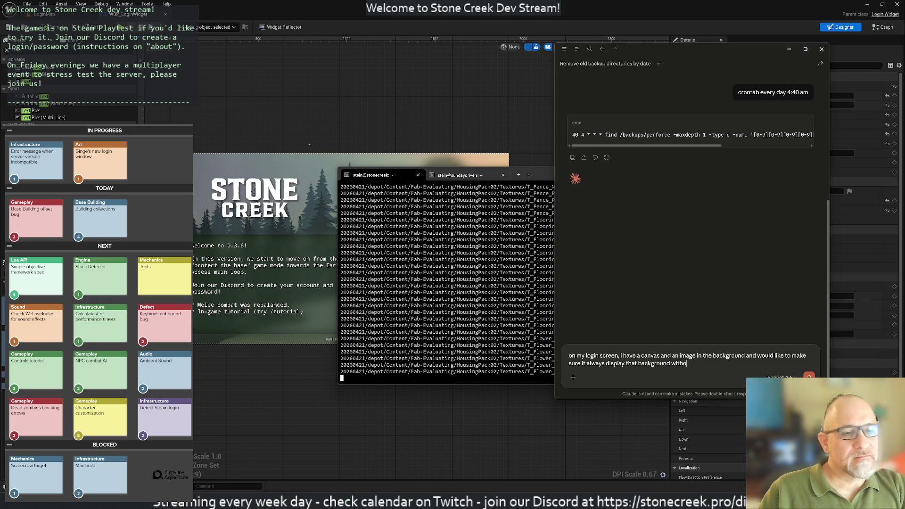
{"action": "type", "text": "ut black bars"}
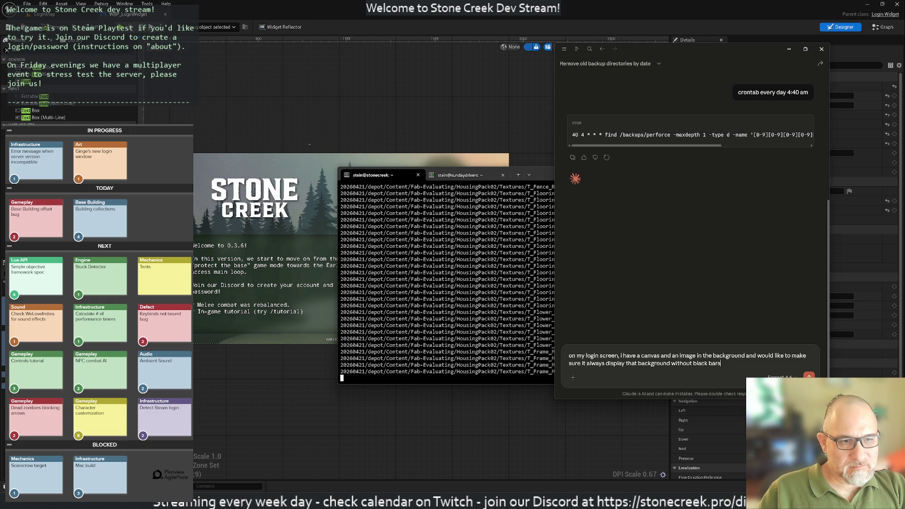
{"action": "type", "text": "."}
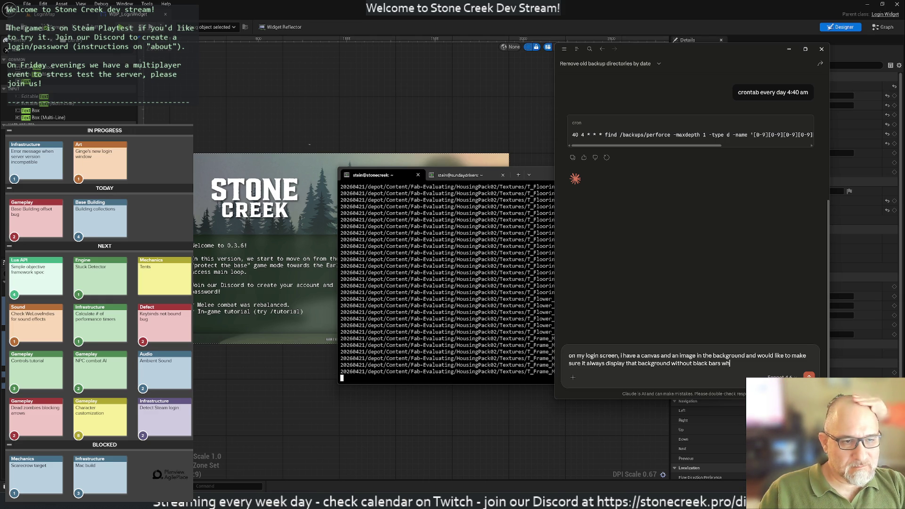
{"action": "type", "text": "hen resizing."}
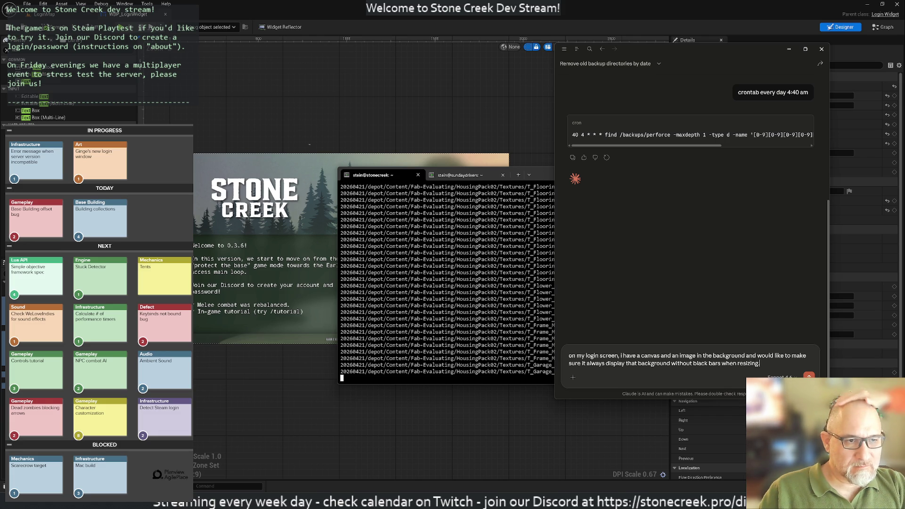
{"action": "key", "text": "Return"}
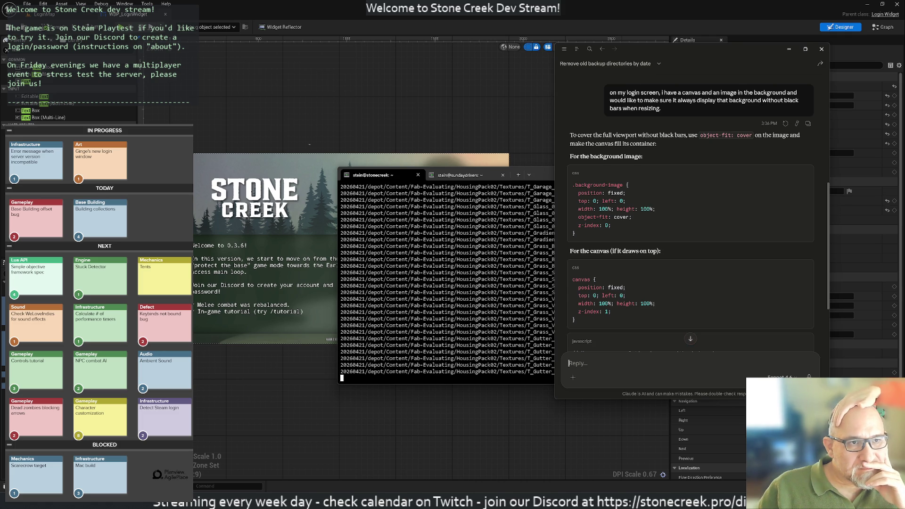
{"action": "scroll", "coordinate": [751, 226], "scroll_direction": "down", "scroll_amount": 2}
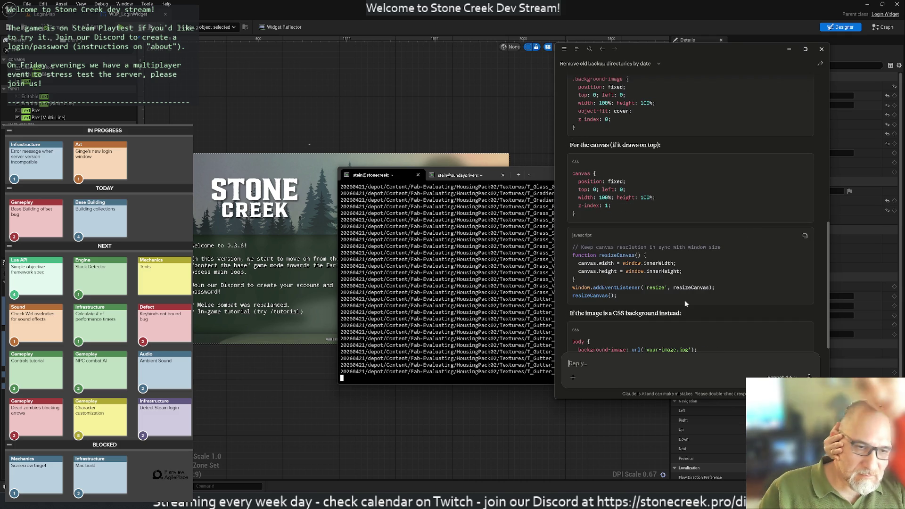
Tell Claude 'It's unreal engine 5', then return to the Unreal widget designer
{"action": "type", "text": "It's unreal engine 5"}
{"action": "key", "text": "Return"}
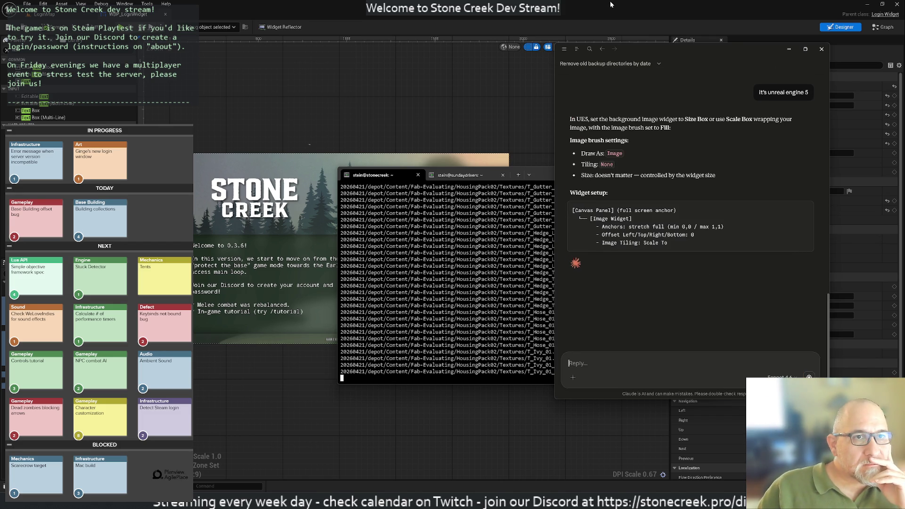
{"action": "left_click", "coordinate": [255, 226]}
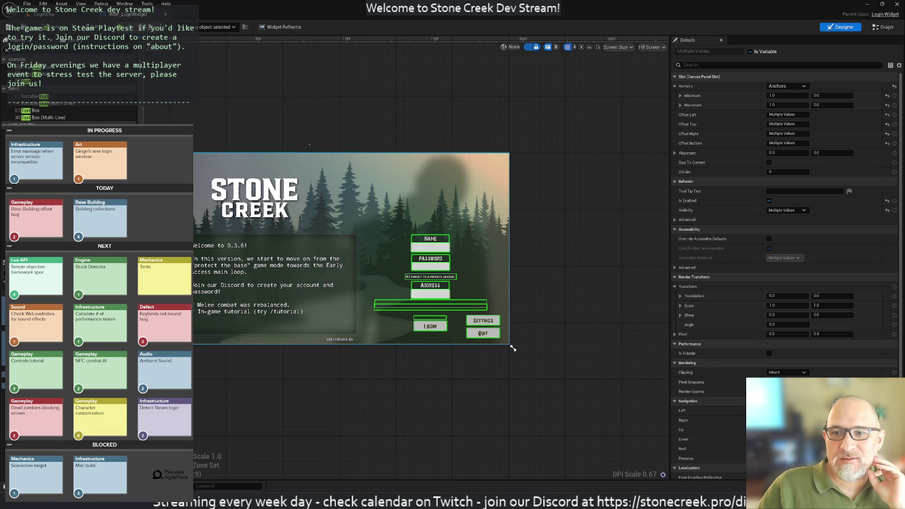
{"action": "left_click", "coordinate": [504, 250]}
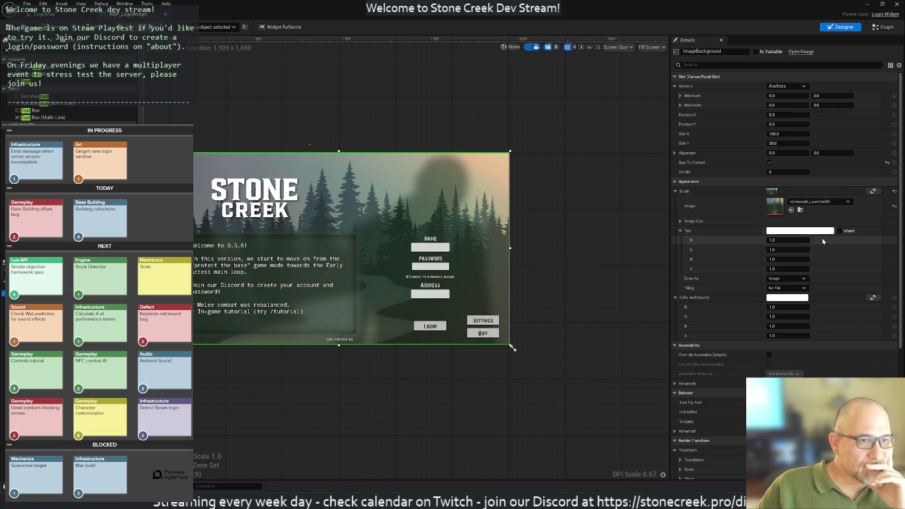
{"action": "left_click", "coordinate": [786, 289]}
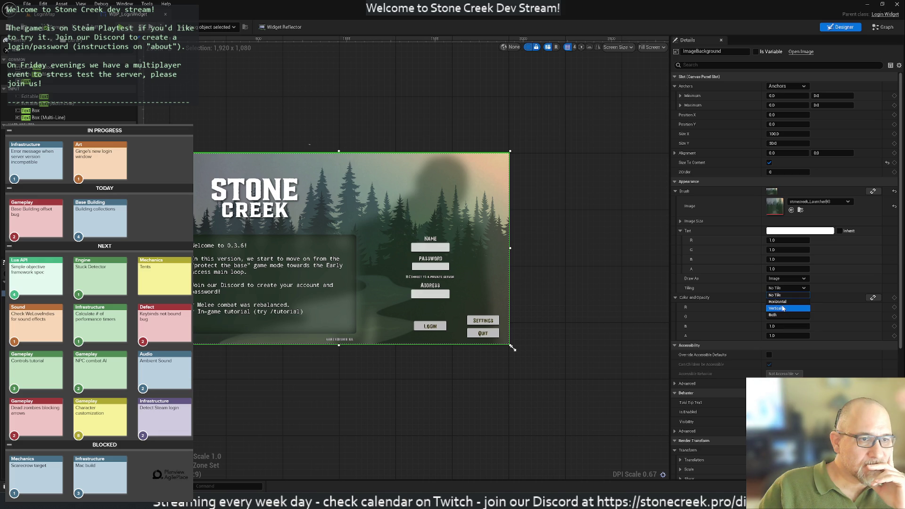
{"action": "left_click", "coordinate": [783, 308]}
{"action": "key", "text": "alt+Tab"}
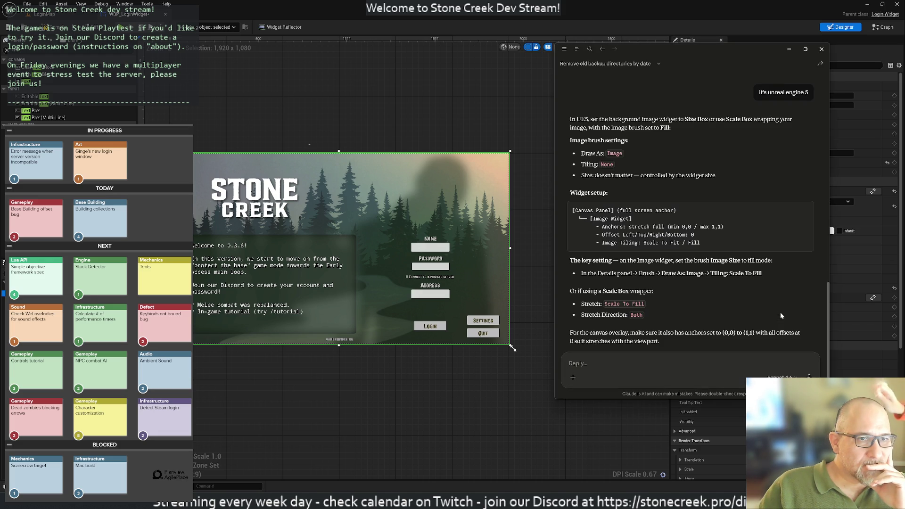
{"action": "key", "text": "alt+Tab"}
{"action": "left_click", "coordinate": [780, 288]}
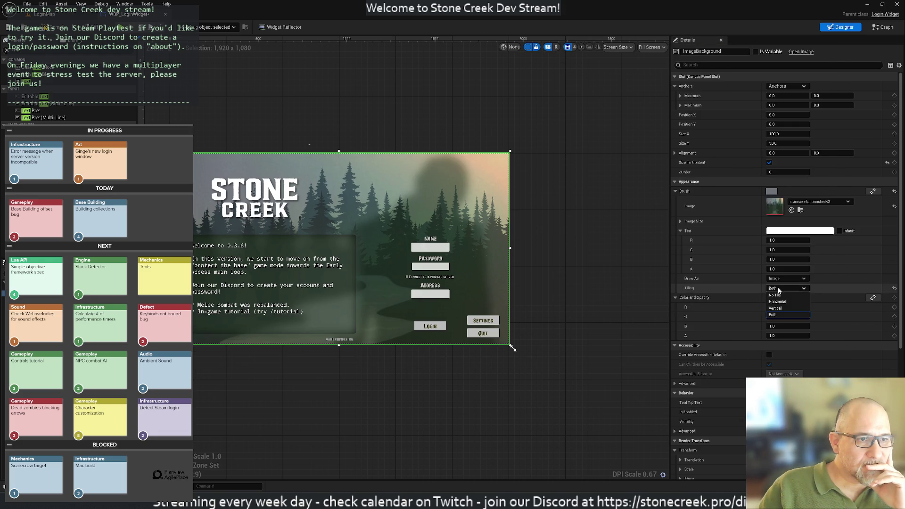
{"action": "left_click", "coordinate": [775, 295]}
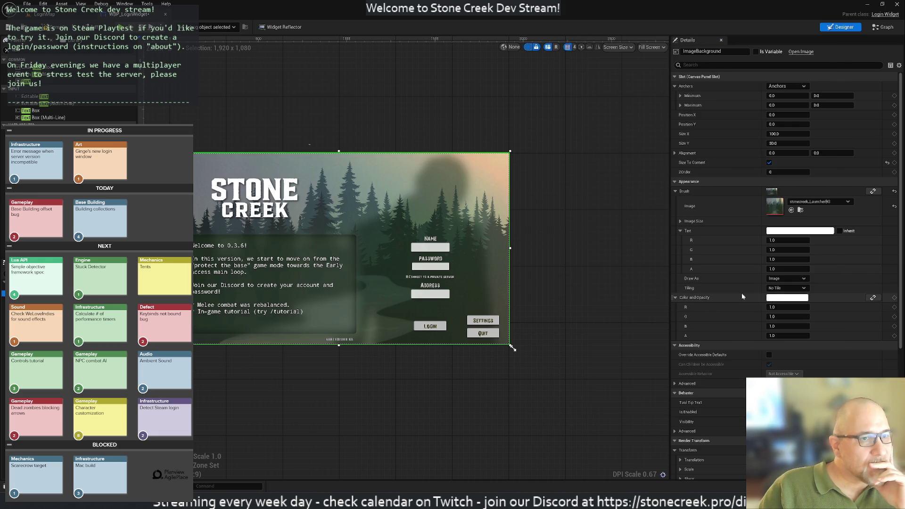
{"action": "key", "text": "alt+Tab"}
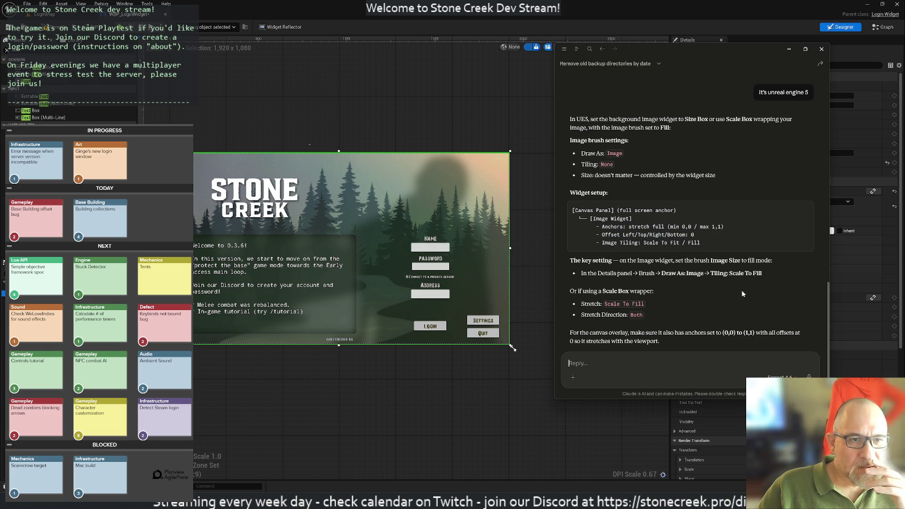
{"action": "mouse_move", "coordinate": [806, 209]}
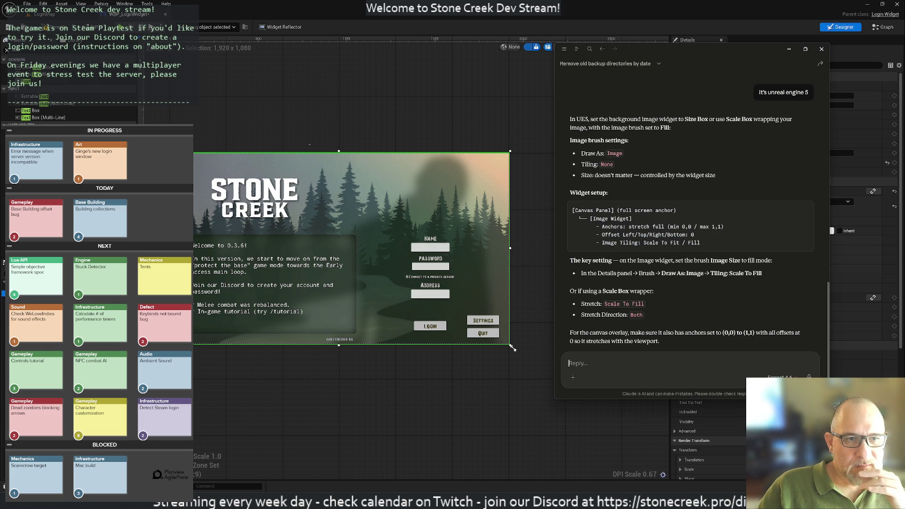
{"action": "key", "text": "alt+Tab"}
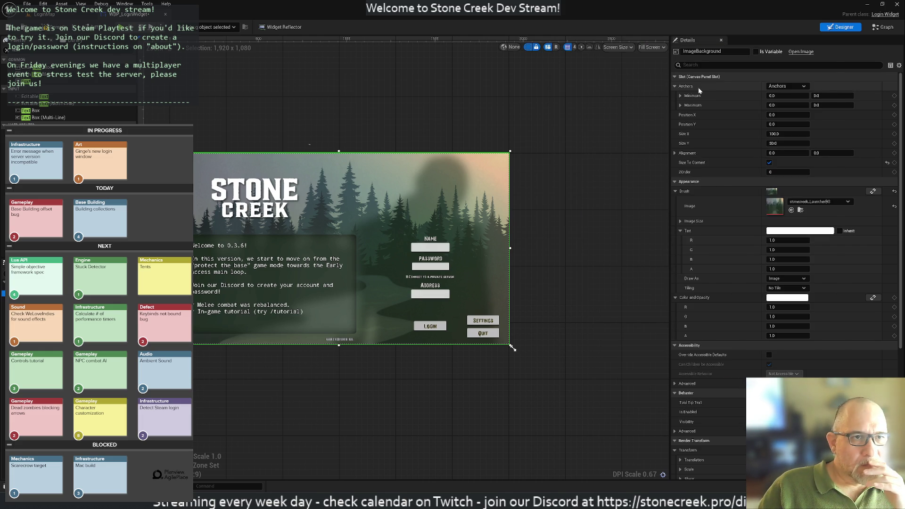
{"action": "left_click", "coordinate": [787, 86]}
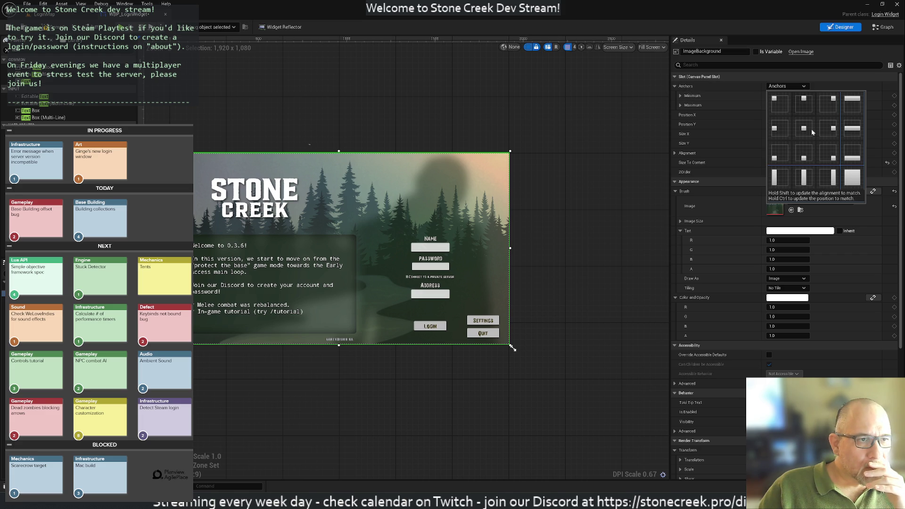
{"action": "left_click", "coordinate": [852, 182]}
{"action": "key", "text": "alt+Tab"}
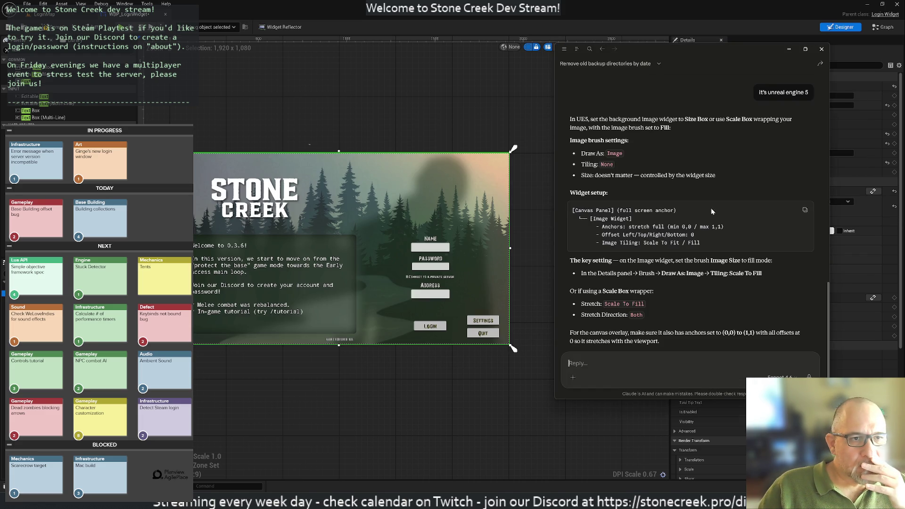
{"action": "key", "text": "alt+Tab"}
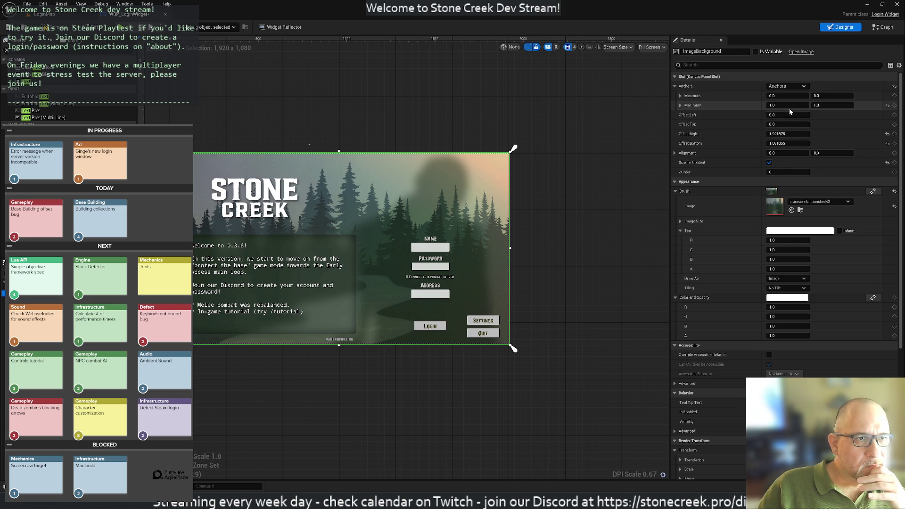
{"action": "key", "text": "alt+Tab"}
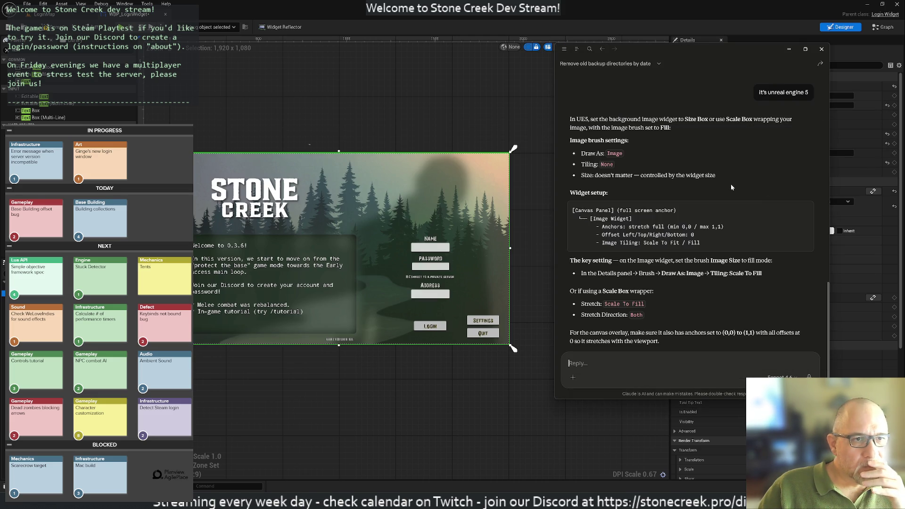
{"action": "key", "text": "alt+Tab"}
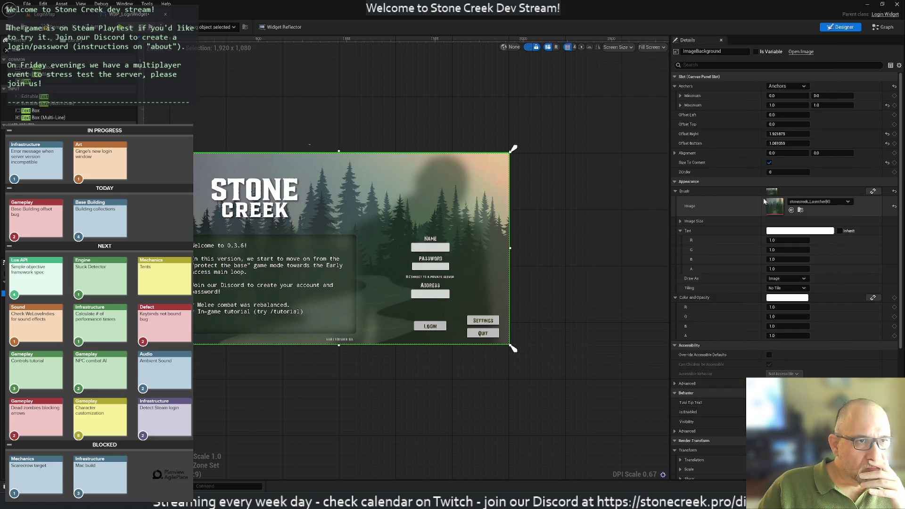
{"action": "key", "text": "alt+Tab"}
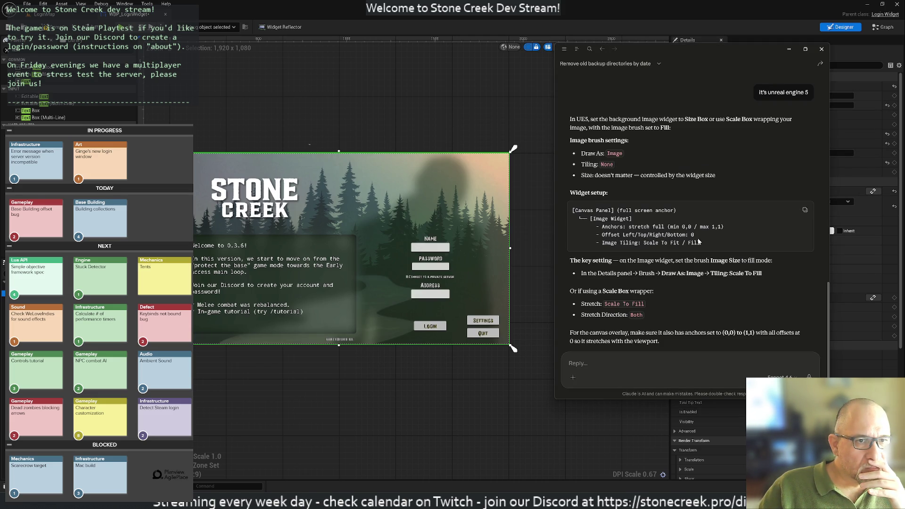
{"action": "key", "text": "alt+Tab"}
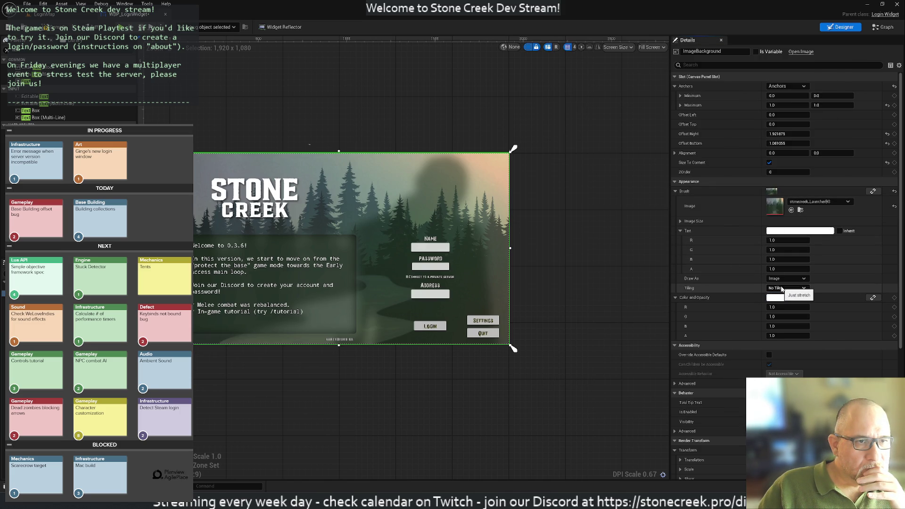
{"action": "key", "text": "alt+Tab"}
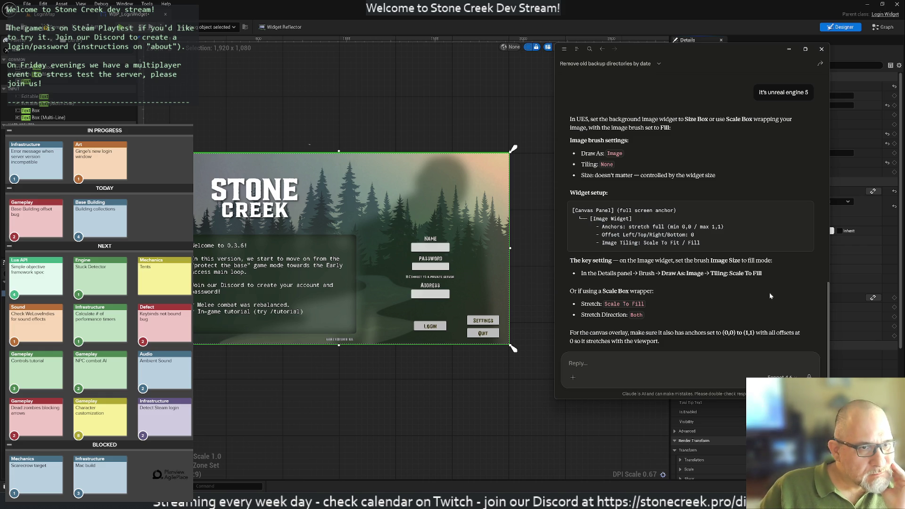
{"action": "key", "text": "alt+Tab"}
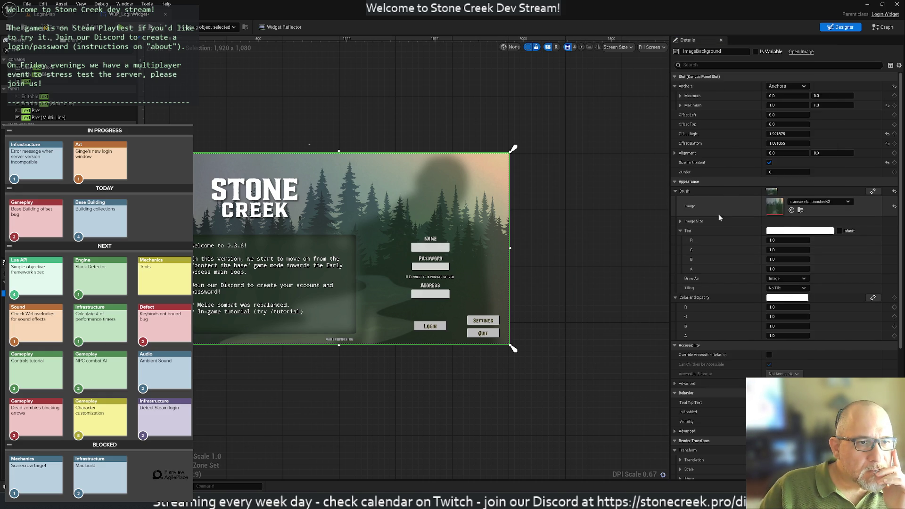
{"action": "left_click", "coordinate": [681, 222]}
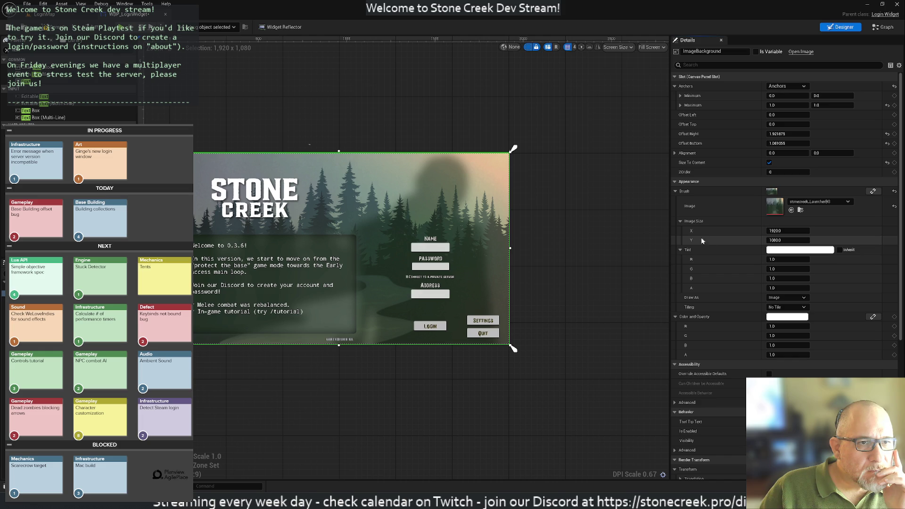
{"action": "left_click", "coordinate": [778, 309]}
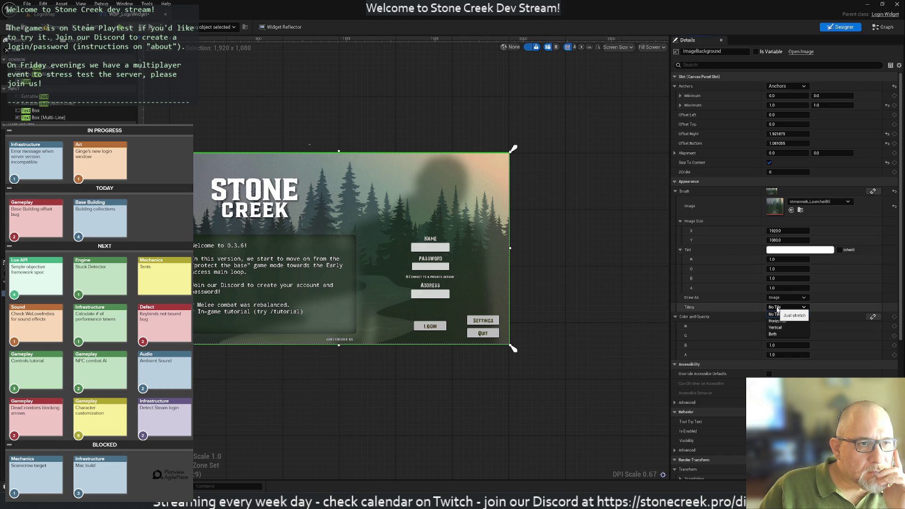
{"action": "left_click", "coordinate": [782, 336]}
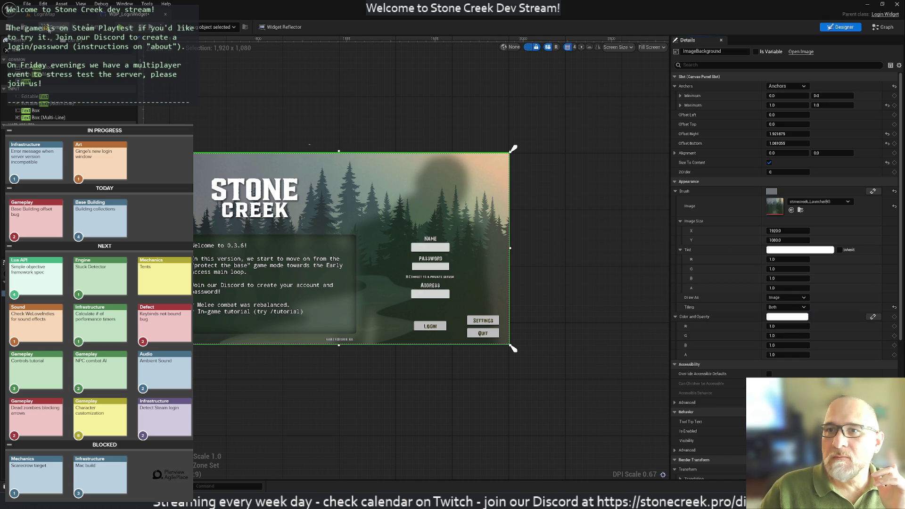
{"action": "left_click", "coordinate": [124, 27]}
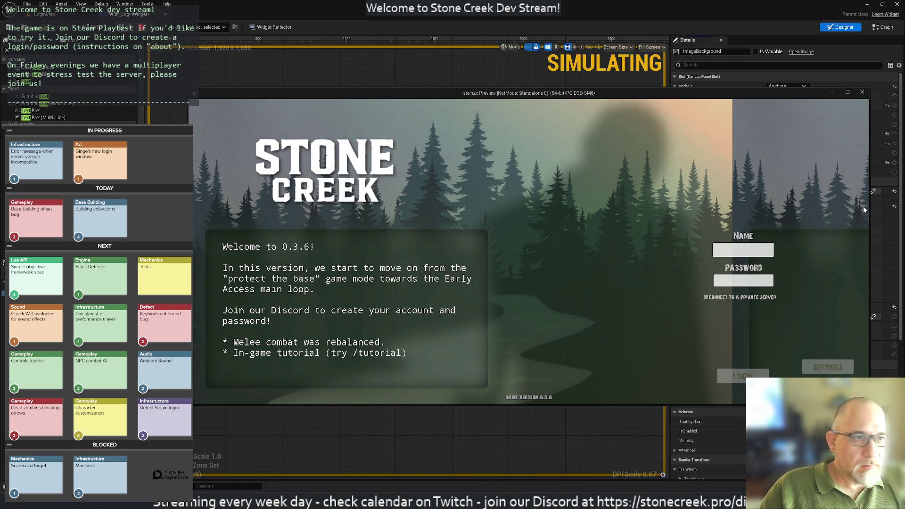
{"action": "mouse_move", "coordinate": [870, 206]}
{"action": "left_mouse_down"}
{"action": "mouse_move", "coordinate": [684, 221]}
{"action": "mouse_move", "coordinate": [861, 240]}
{"action": "left_mouse_up"}
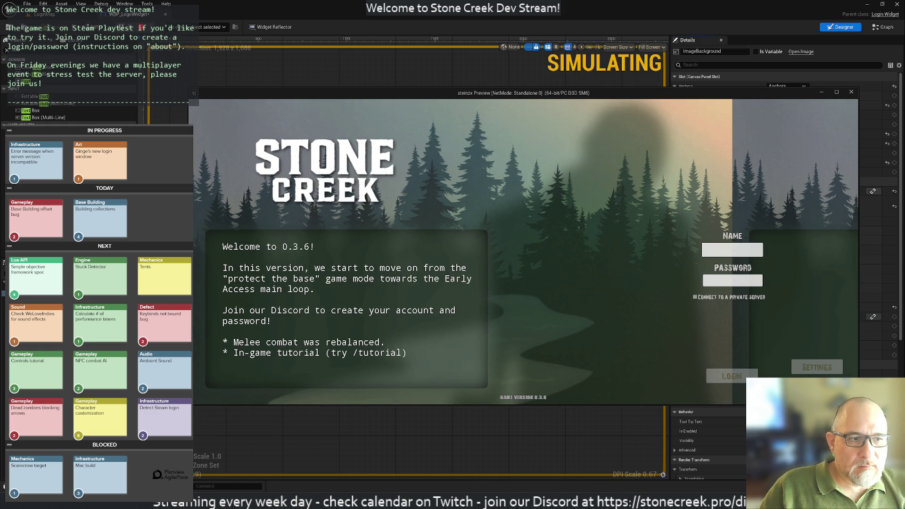
{"action": "mouse_move", "coordinate": [858, 404]}
{"action": "left_mouse_down"}
{"action": "mouse_move", "coordinate": [896, 439]}
{"action": "mouse_move", "coordinate": [781, 365]}
{"action": "mouse_move", "coordinate": [847, 427]}
{"action": "left_mouse_up"}
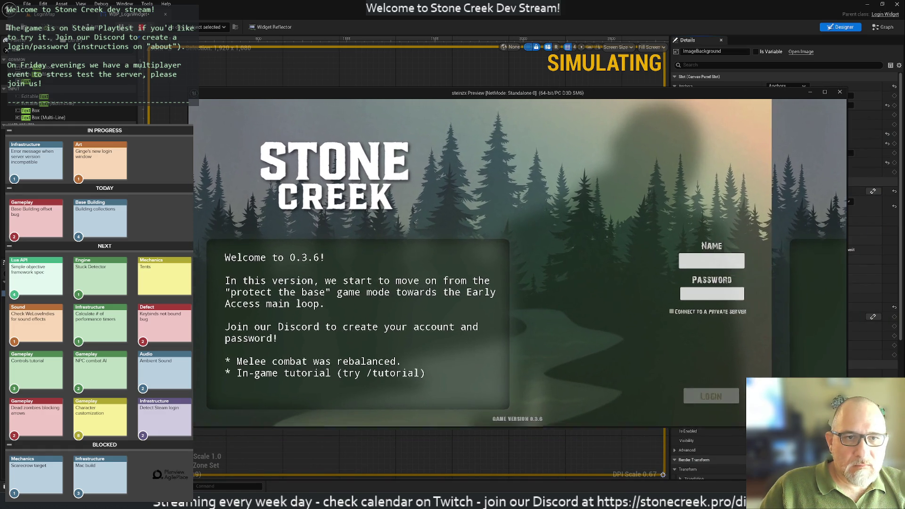
{"action": "left_click", "coordinate": [840, 92]}
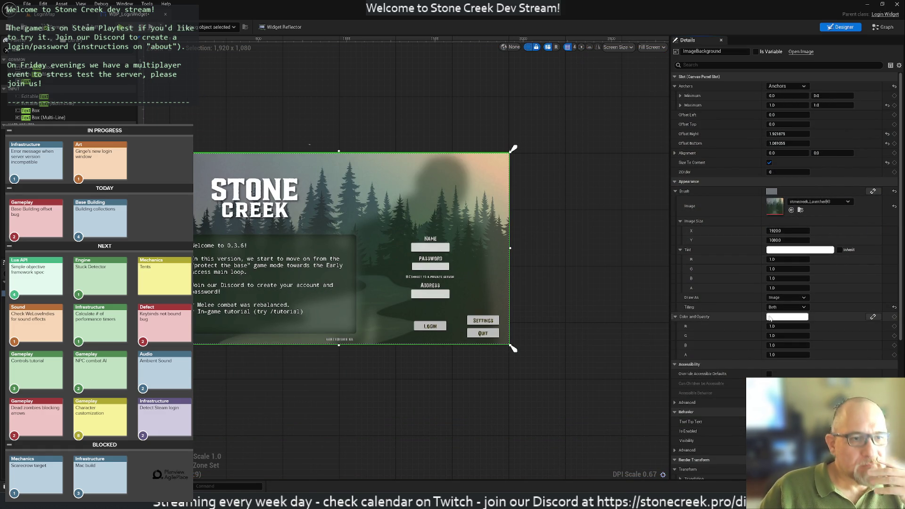
{"action": "left_click", "coordinate": [781, 308]}
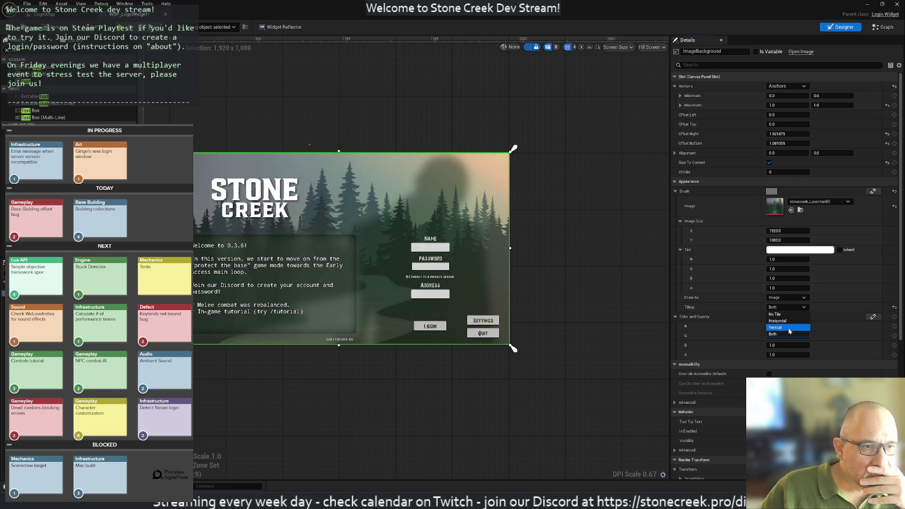
{"action": "left_click", "coordinate": [784, 316]}
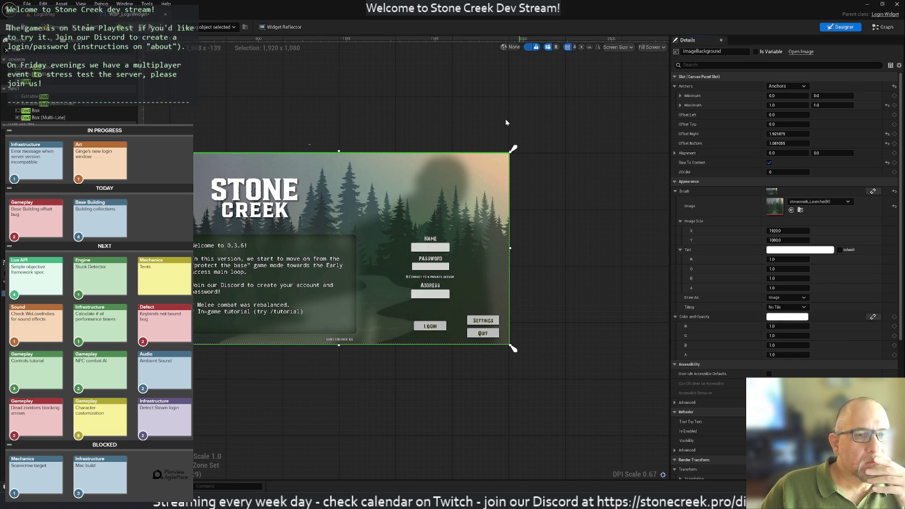
{"action": "left_click", "coordinate": [136, 46]}
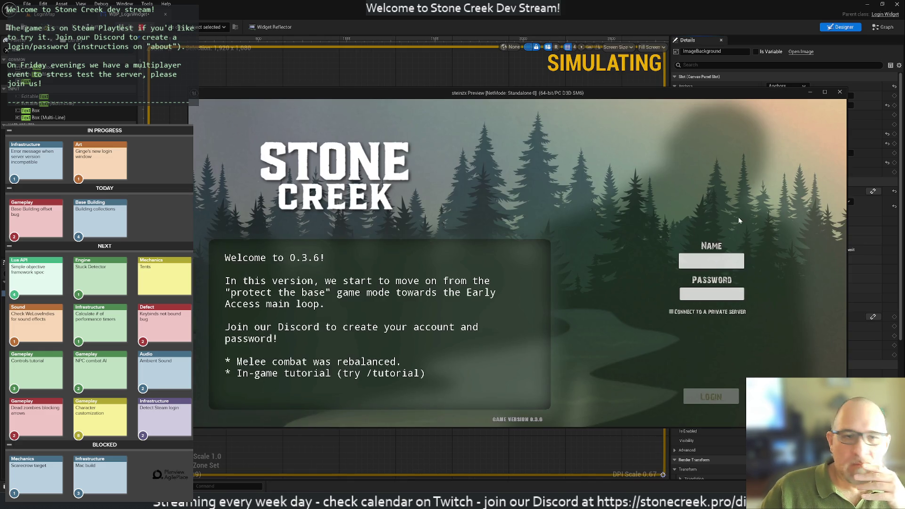
{"action": "mouse_move", "coordinate": [848, 218]}
{"action": "left_mouse_down"}
{"action": "mouse_move", "coordinate": [875, 241]}
{"action": "mouse_move", "coordinate": [514, 288]}
{"action": "mouse_move", "coordinate": [565, 299]}
{"action": "mouse_move", "coordinate": [797, 283]}
{"action": "mouse_move", "coordinate": [896, 264]}
{"action": "left_mouse_up"}
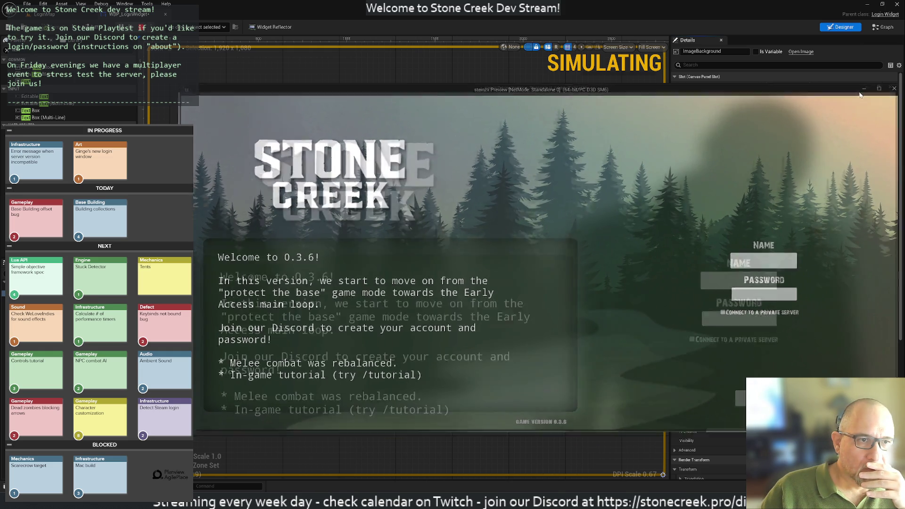
{"action": "left_click", "coordinate": [874, 92]}
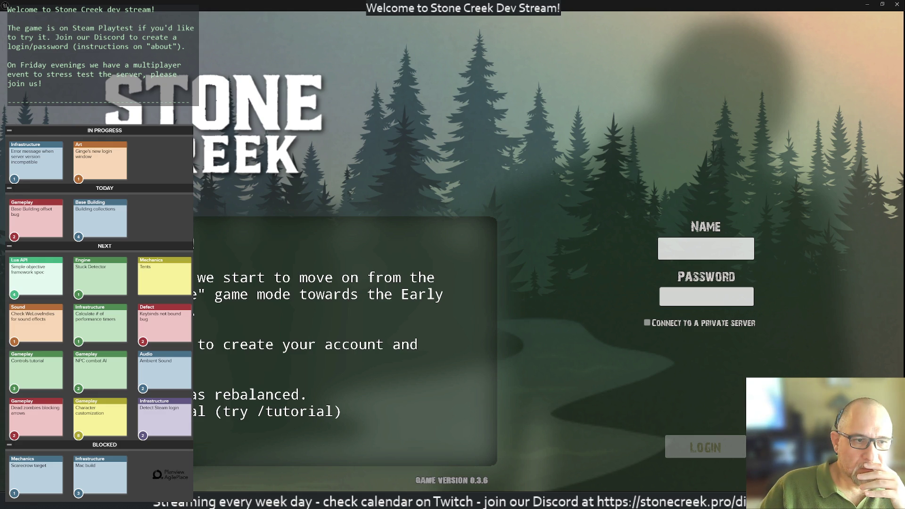
{"action": "key", "text": "Escape"}
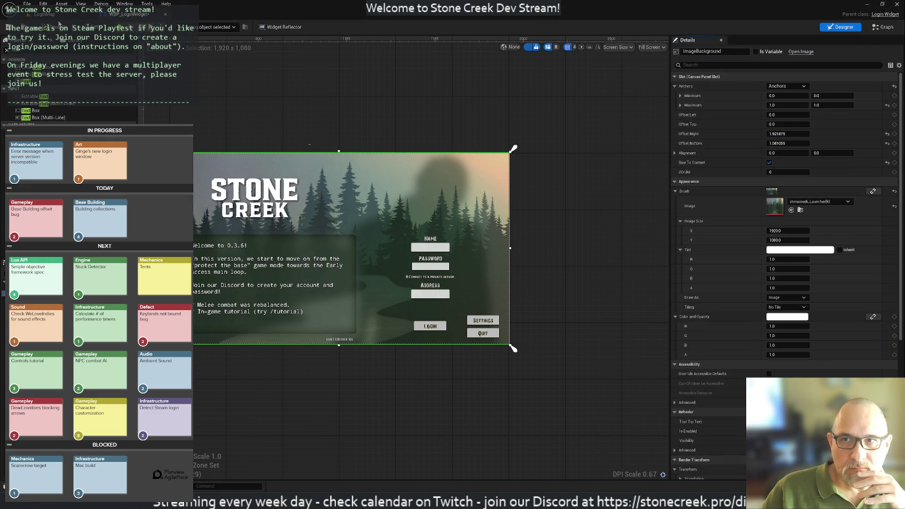
{"action": "double_click", "coordinate": [280, 9]}
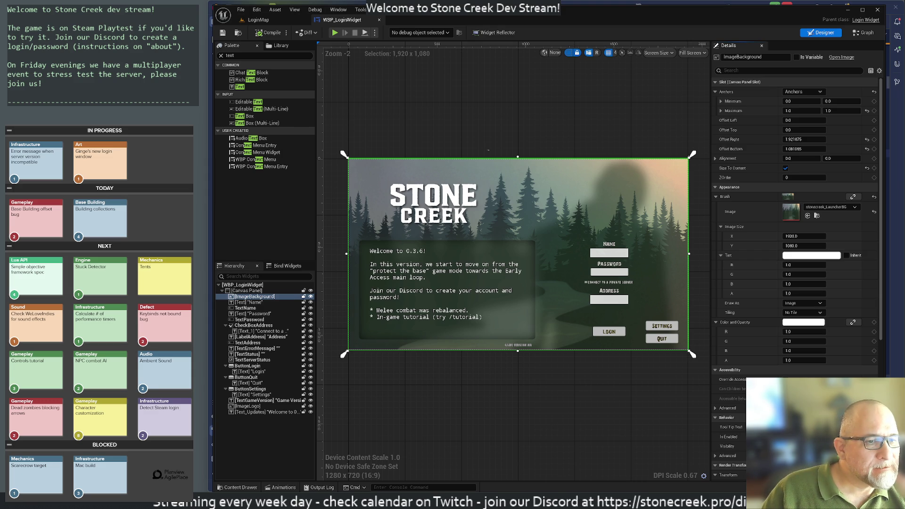
Scroll through the Details panel and select the welcome update text block
{"action": "scroll", "coordinate": [797, 236], "scroll_direction": "down", "scroll_amount": 5}
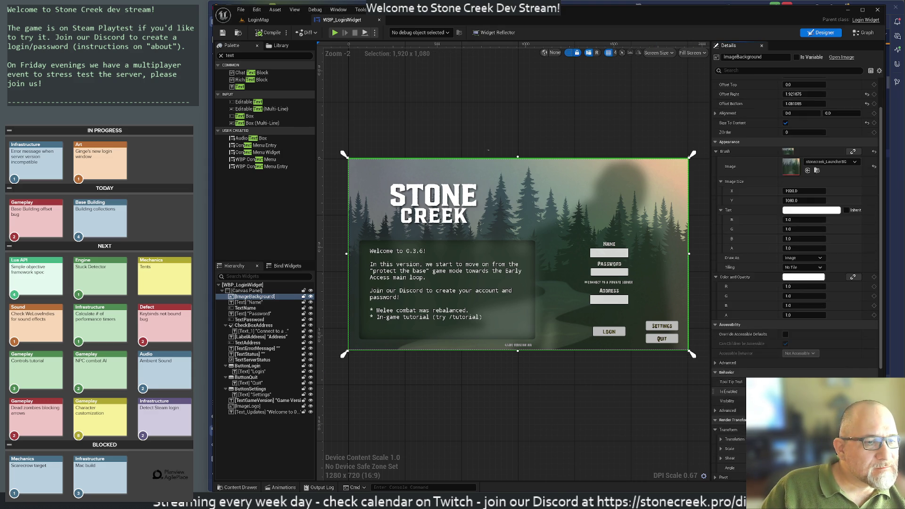
{"action": "scroll", "coordinate": [797, 236], "scroll_direction": "down", "scroll_amount": 2}
{"action": "scroll", "coordinate": [797, 236], "scroll_direction": "up", "scroll_amount": 7}
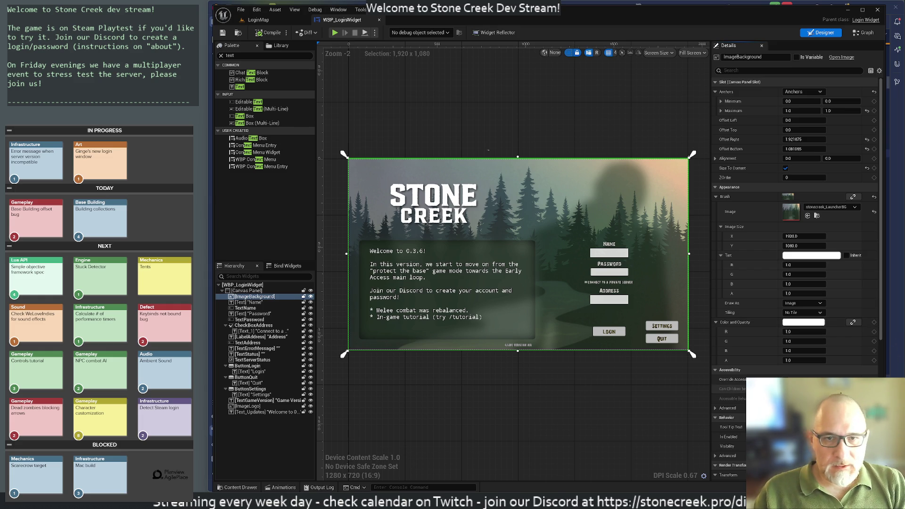
{"action": "left_click", "coordinate": [428, 271]}
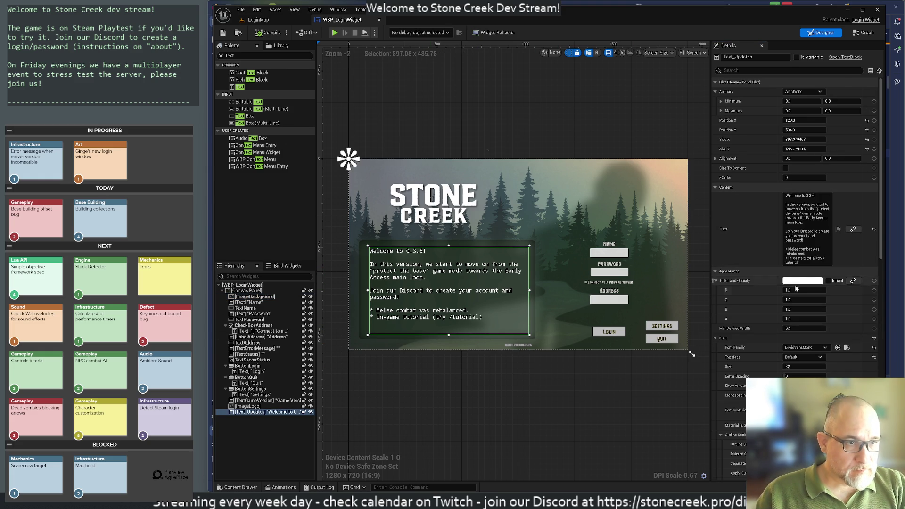
Set the Text_Updates font size to 26 and deselect it to check the smaller text
{"action": "left_click", "coordinate": [799, 367]}
{"action": "type", "text": "31"}
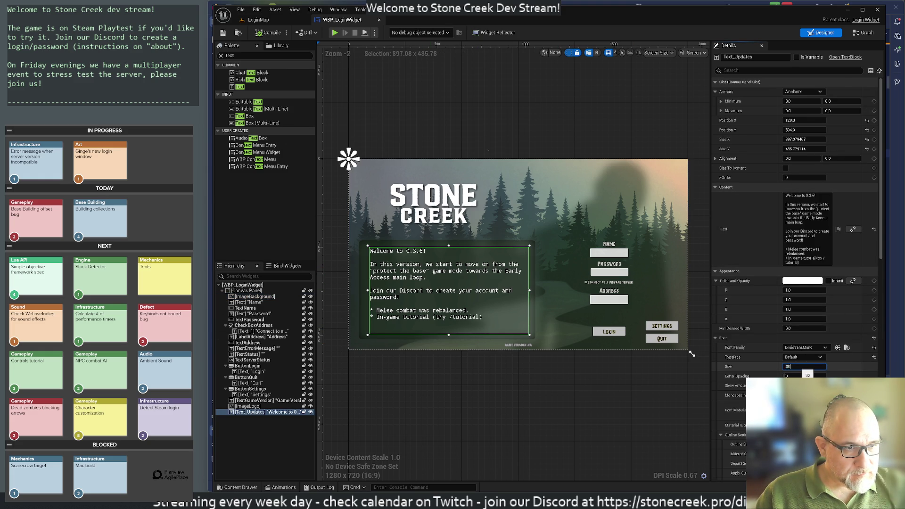
{"action": "key", "text": "Return"}
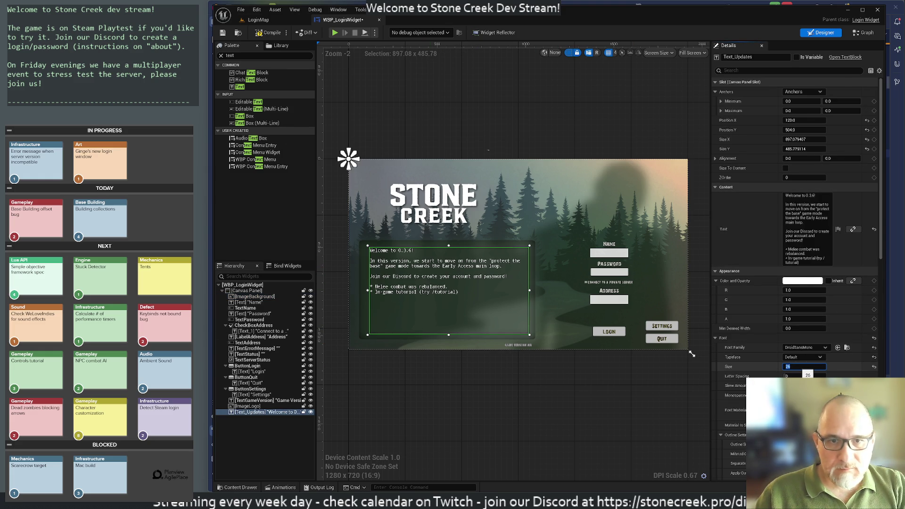
{"action": "left_click", "coordinate": [549, 396]}
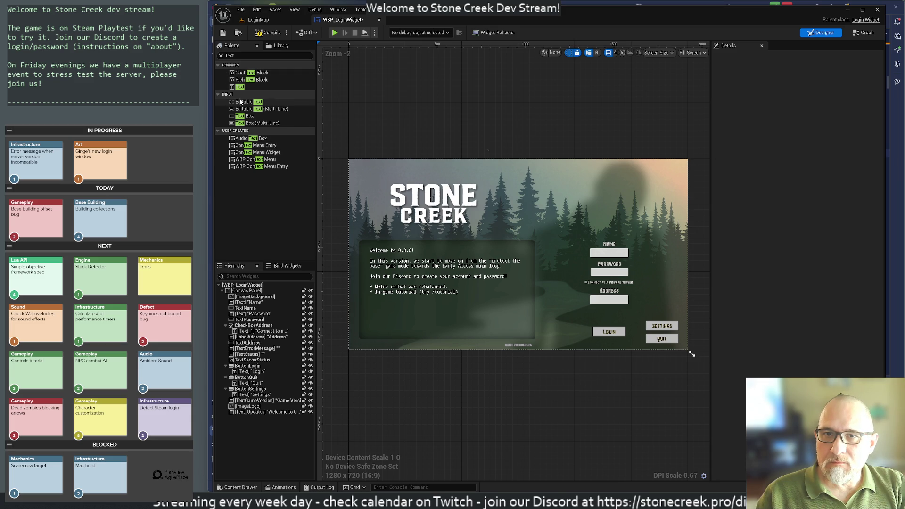
{"action": "type", "text": "image"}
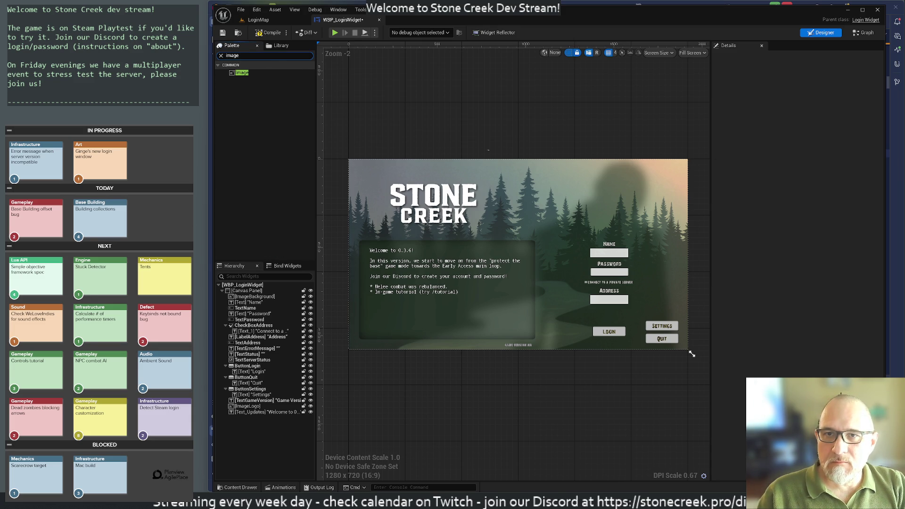
Add a new Image widget to the login layout and rename it ImageDiscord
{"action": "left_click_drag", "start_coordinate": [242, 72], "coordinate": [251, 296]}
{"action": "left_click", "coordinate": [243, 418]}
{"action": "key", "text": "F2"}
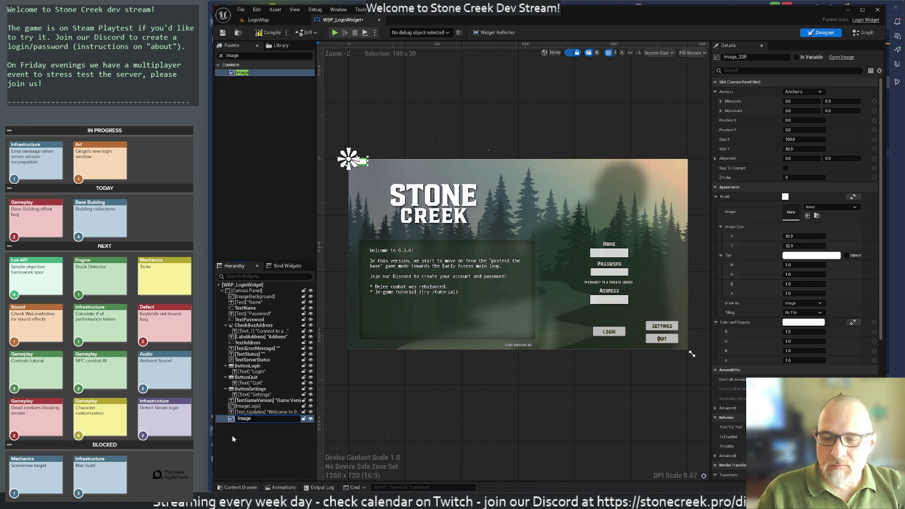
{"action": "key", "text": "Return"}
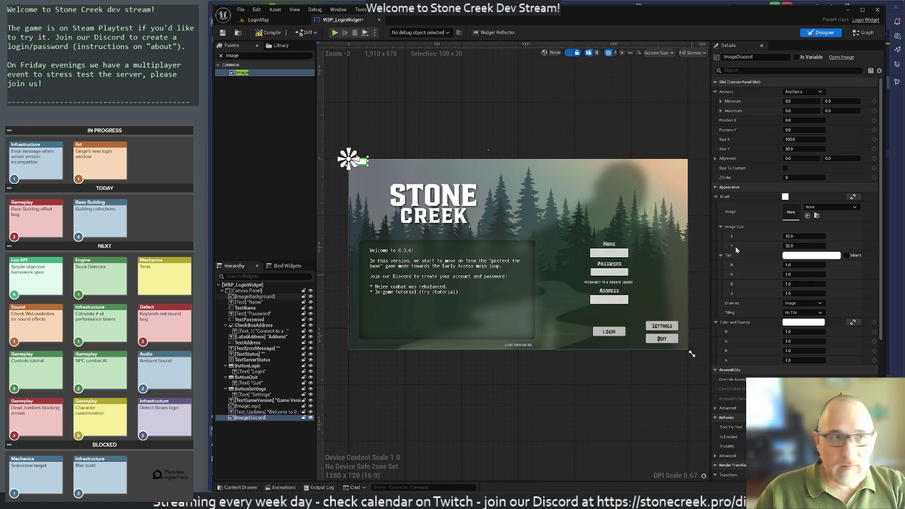
Anchor ImageDiscord to the top-right corner and give it the Discord texture
{"action": "left_click", "coordinate": [796, 94]}
{"action": "left_click", "coordinate": [844, 108]}
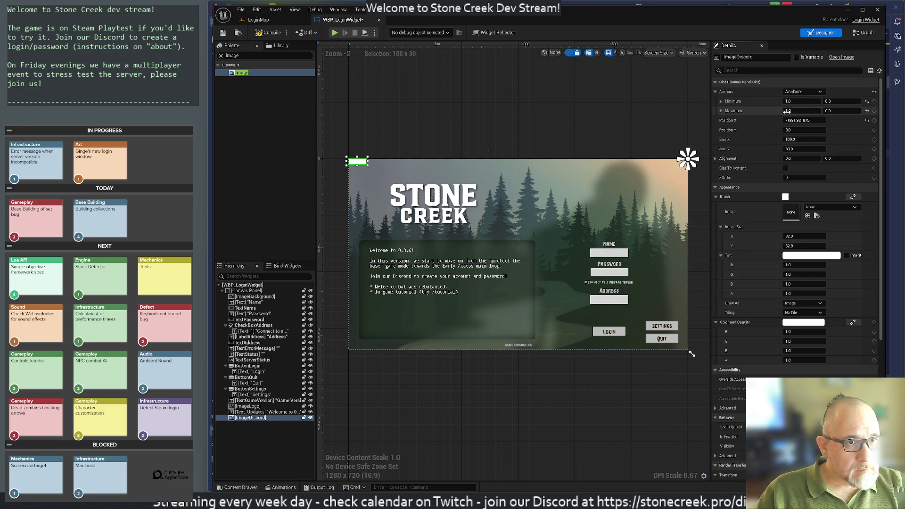
{"action": "left_click", "coordinate": [814, 209]}
{"action": "type", "text": "discor"}
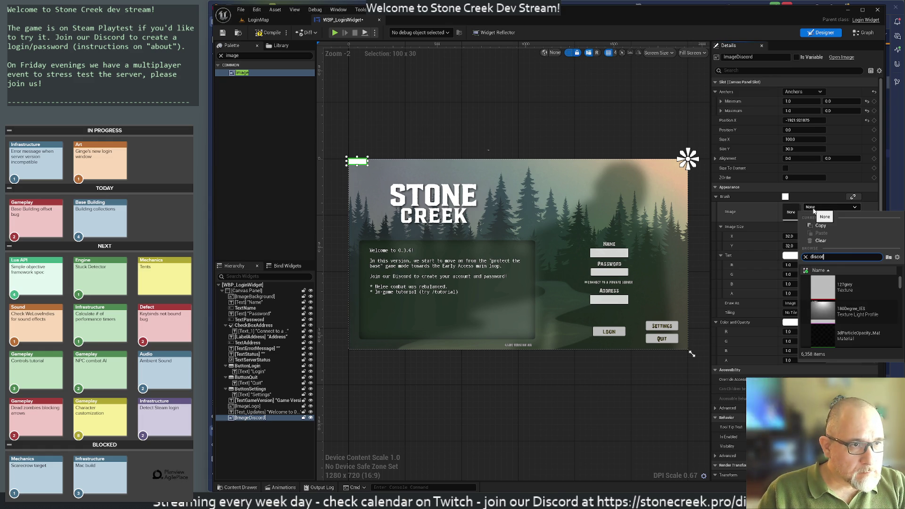
{"action": "type", "text": "d"}
{"action": "left_click", "coordinate": [830, 296]}
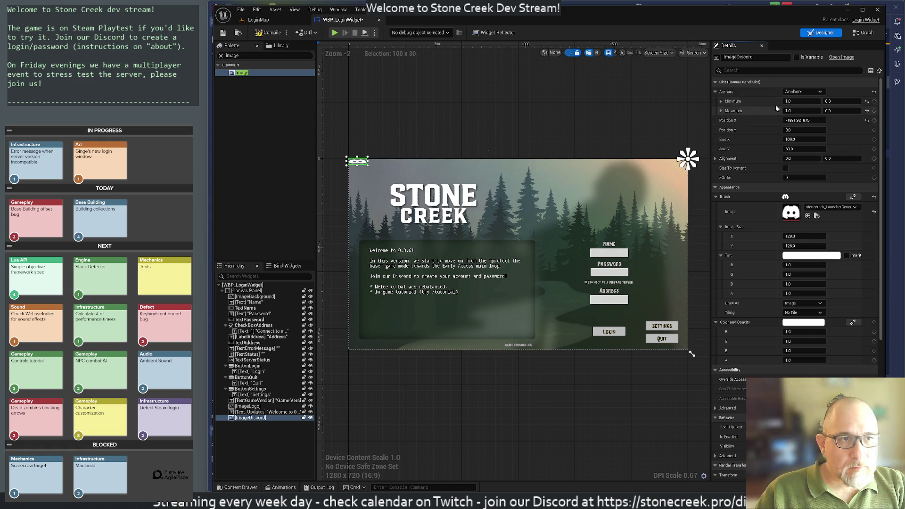
Reapply the top-right anchor and set the Discord image's X position to 0 and height 100
{"action": "left_click", "coordinate": [803, 91]}
{"action": "left_click", "coordinate": [841, 109]}
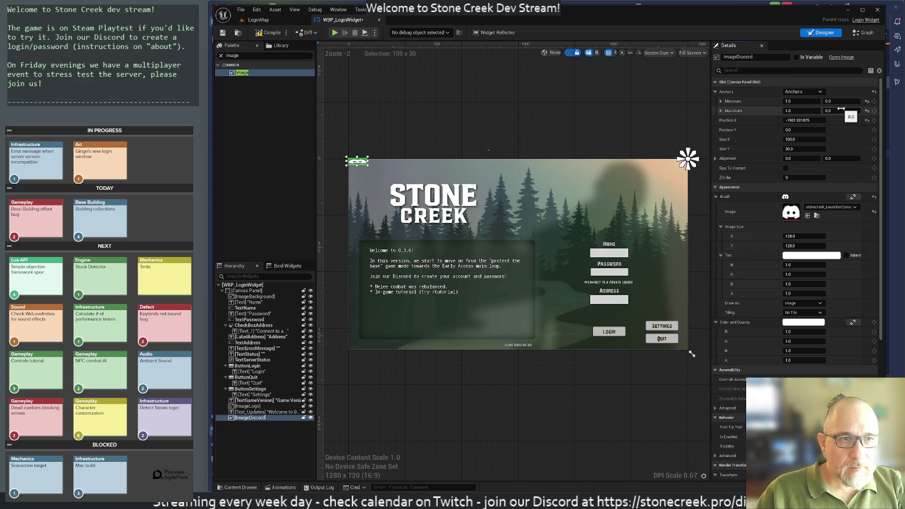
{"action": "left_click", "coordinate": [804, 120]}
{"action": "type", "text": "0"}
{"action": "key", "text": "Return"}
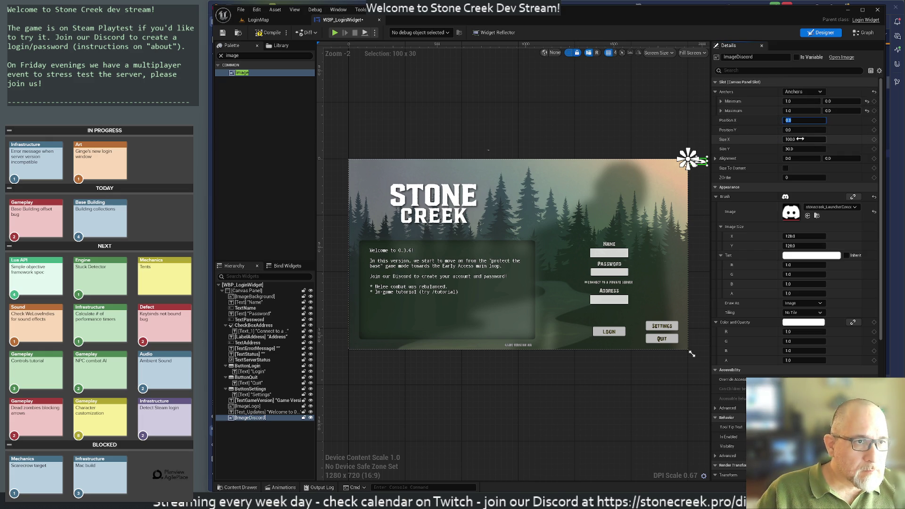
{"action": "left_click", "coordinate": [801, 139]}
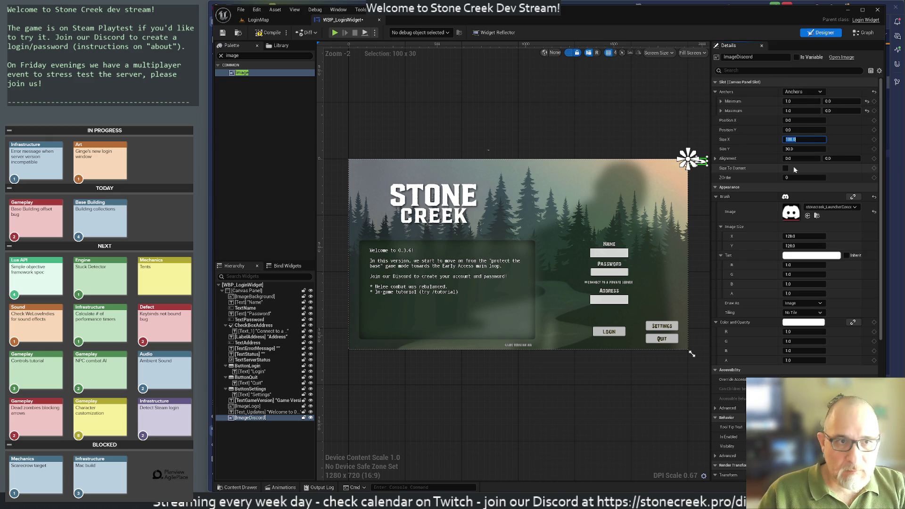
{"action": "key", "text": "Tab"}
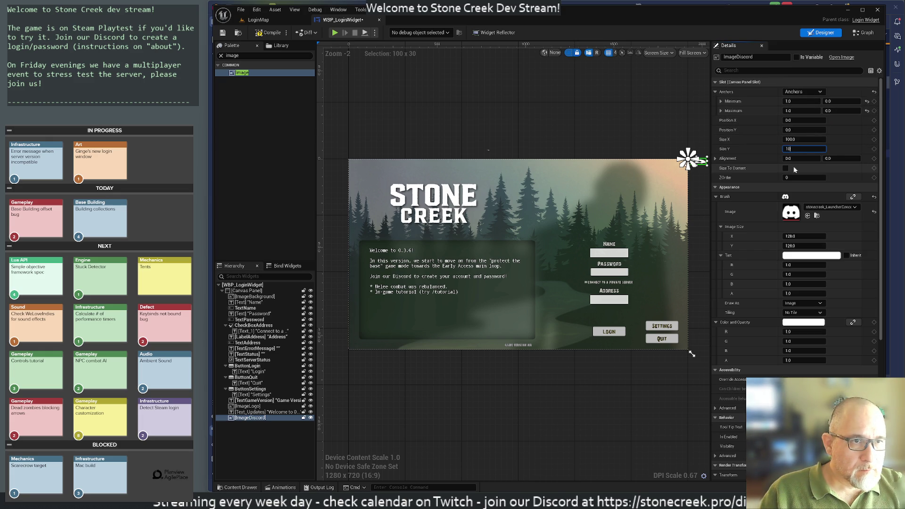
{"action": "type", "text": "0.0"}
{"action": "key", "text": "Return"}
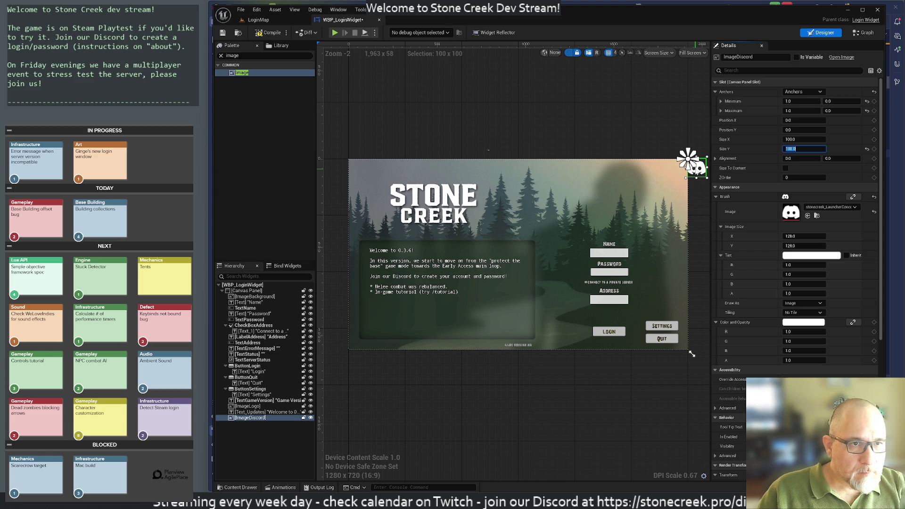
Move the Discord image just inside the top-right corner and resize it to 60 × 60
{"action": "left_click_drag", "start_coordinate": [689, 161], "coordinate": [674, 175]}
{"action": "left_click", "coordinate": [621, 103]}
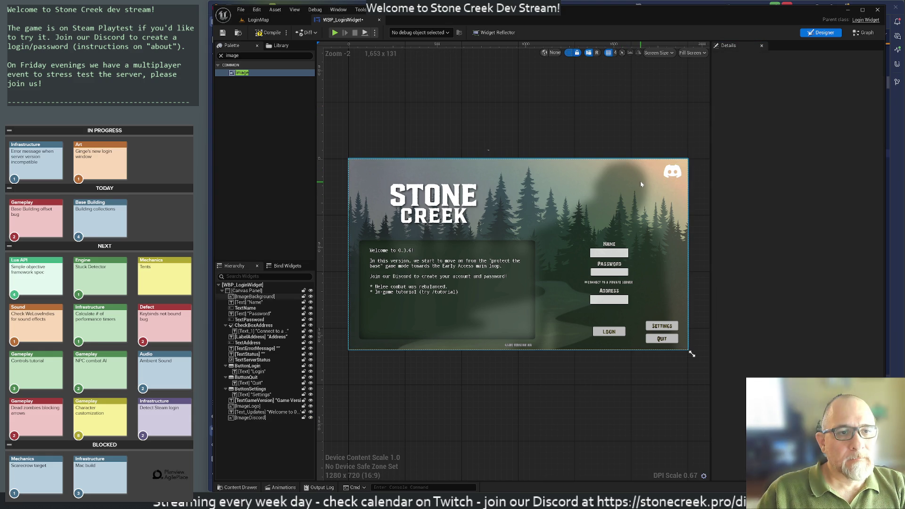
{"action": "left_click", "coordinate": [666, 175]}
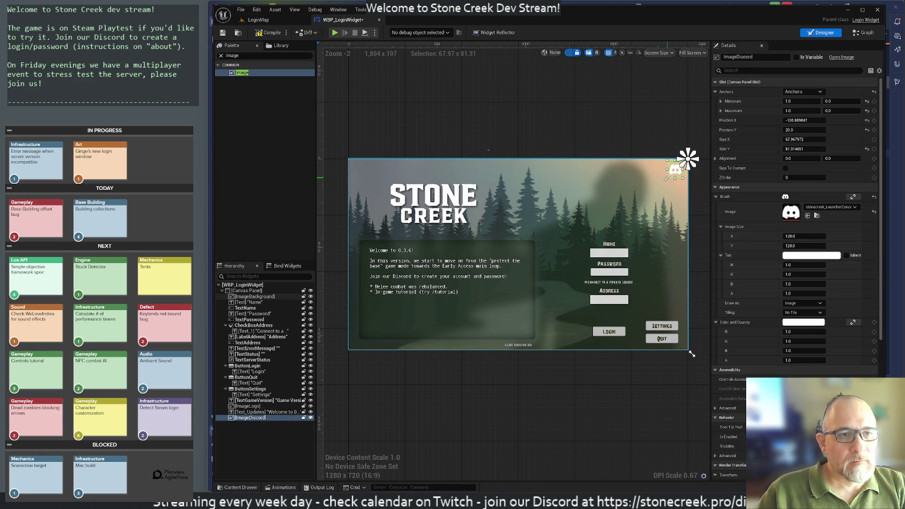
{"action": "left_click_drag", "start_coordinate": [667, 178], "coordinate": [668, 174]}
{"action": "left_click", "coordinate": [802, 139]}
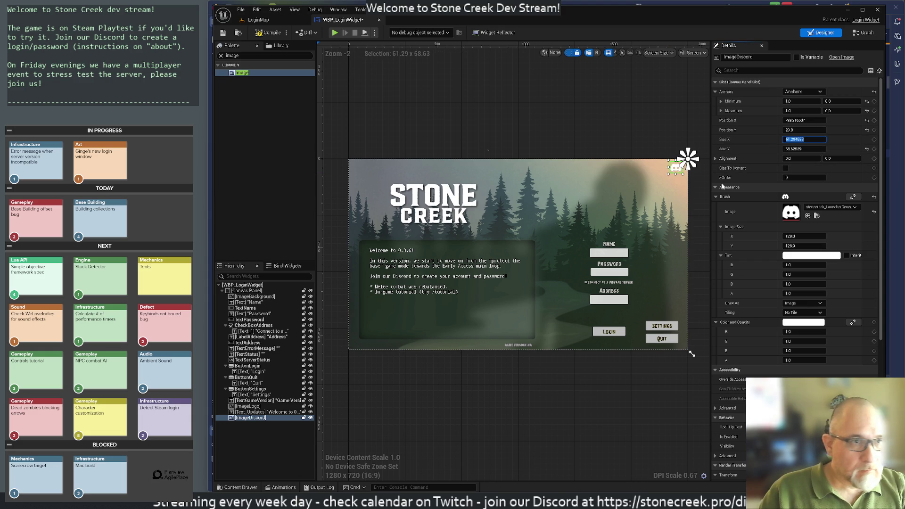
{"action": "type", "text": "60"}
{"action": "key", "text": "Tab"}
{"action": "type", "text": "60"}
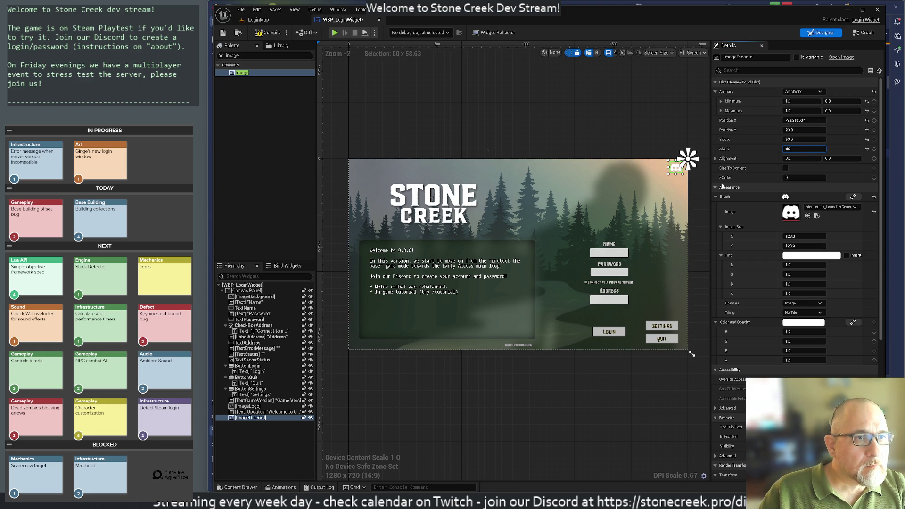
{"action": "left_click", "coordinate": [585, 150]}
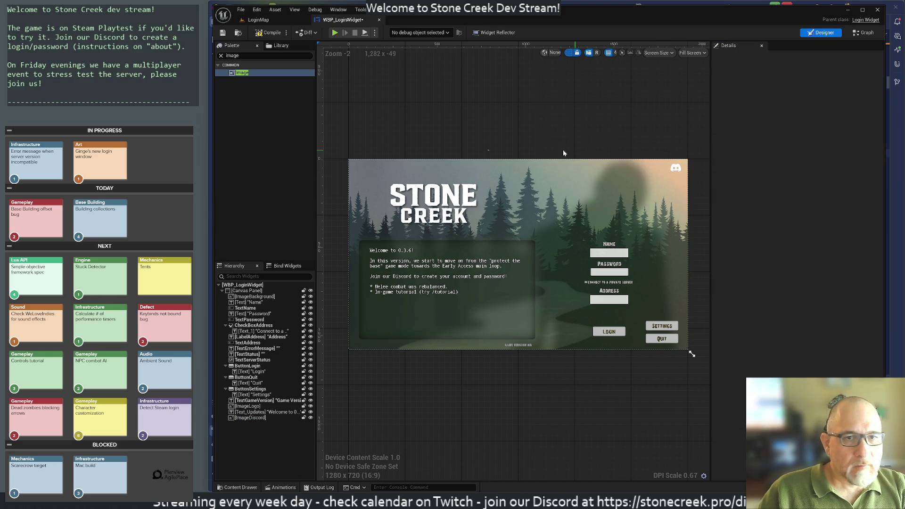
{"action": "left_click", "coordinate": [250, 418]}
{"action": "right_click", "coordinate": [250, 419]}
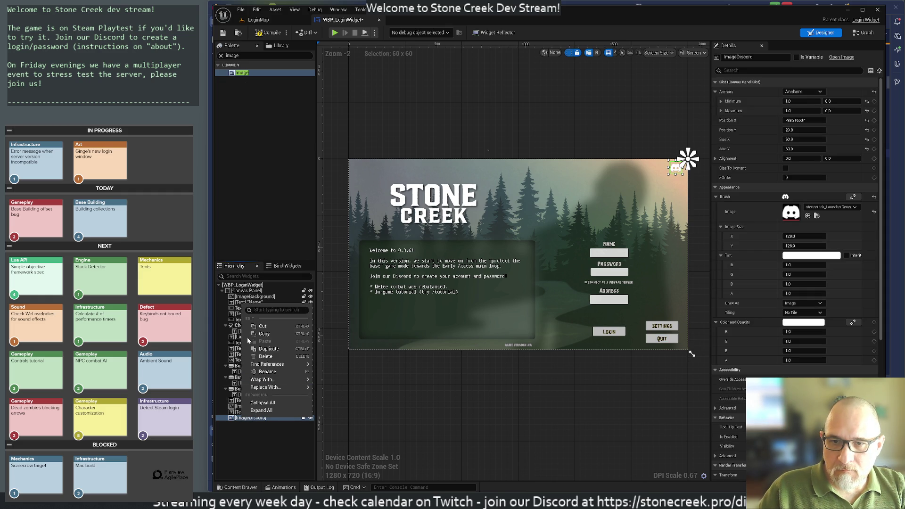
{"action": "left_click", "coordinate": [265, 334]}
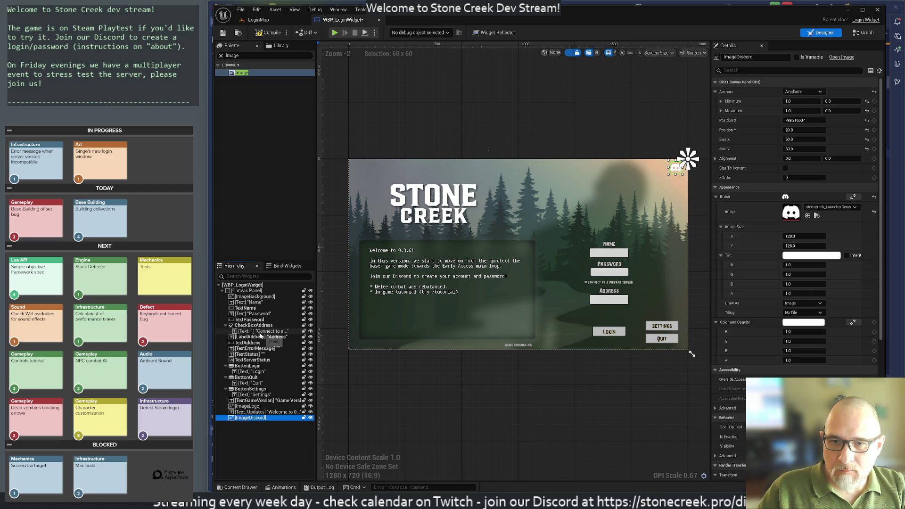
{"action": "left_click", "coordinate": [578, 134]}
{"action": "left_click", "coordinate": [674, 168]}
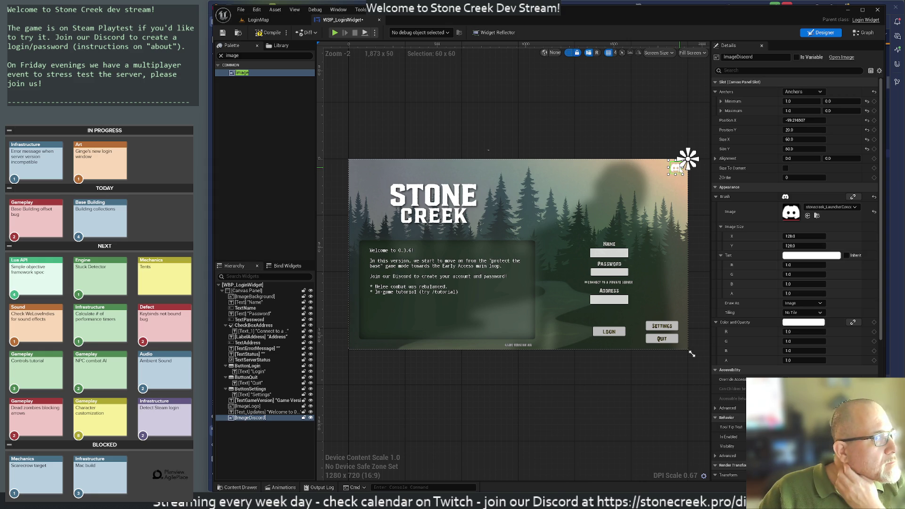
{"action": "left_click", "coordinate": [552, 131]}
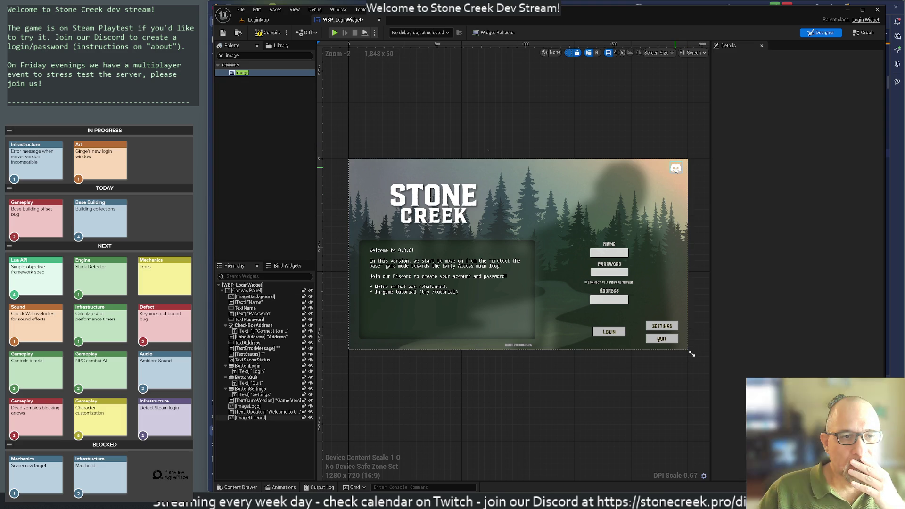
{"action": "left_click", "coordinate": [661, 331]}
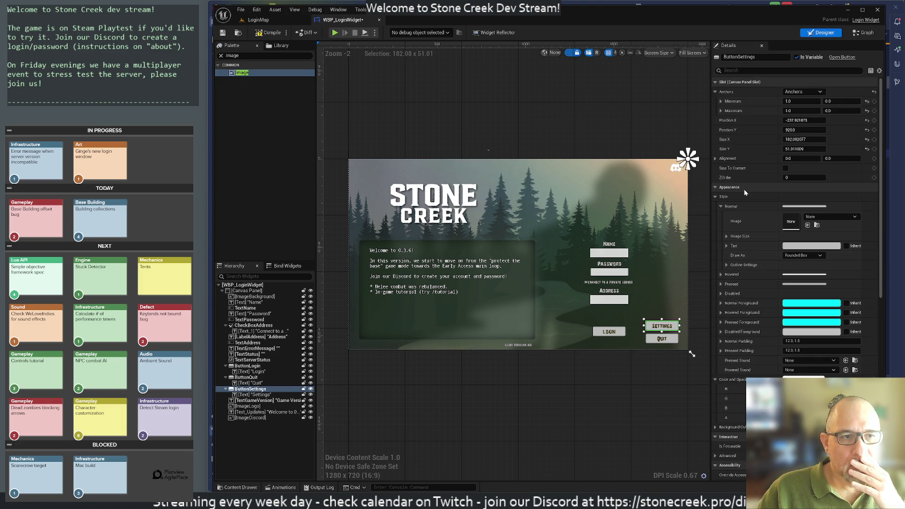
Set the Settings button's Visibility to Hidden and launch the login screen preview
{"action": "scroll", "coordinate": [758, 374], "scroll_direction": "down", "scroll_amount": 3}
{"action": "scroll", "coordinate": [759, 374], "scroll_direction": "down", "scroll_amount": 10}
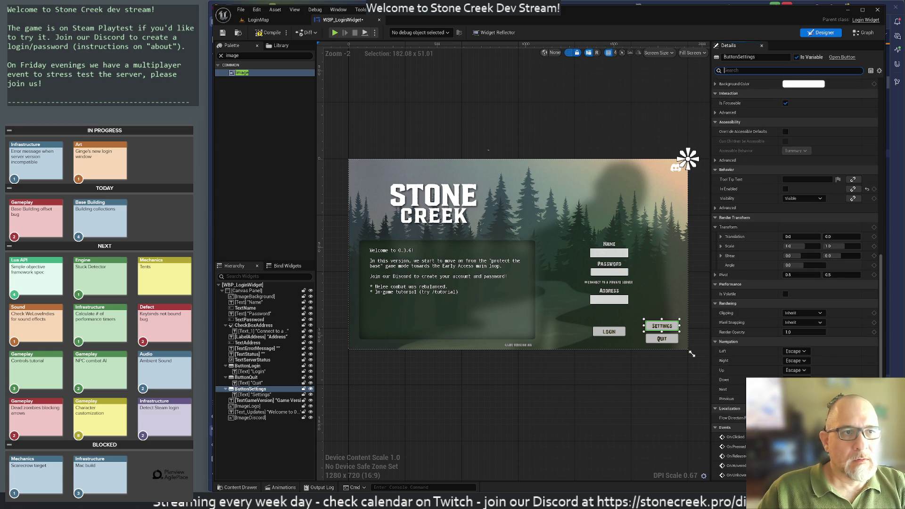
{"action": "type", "text": "visi"}
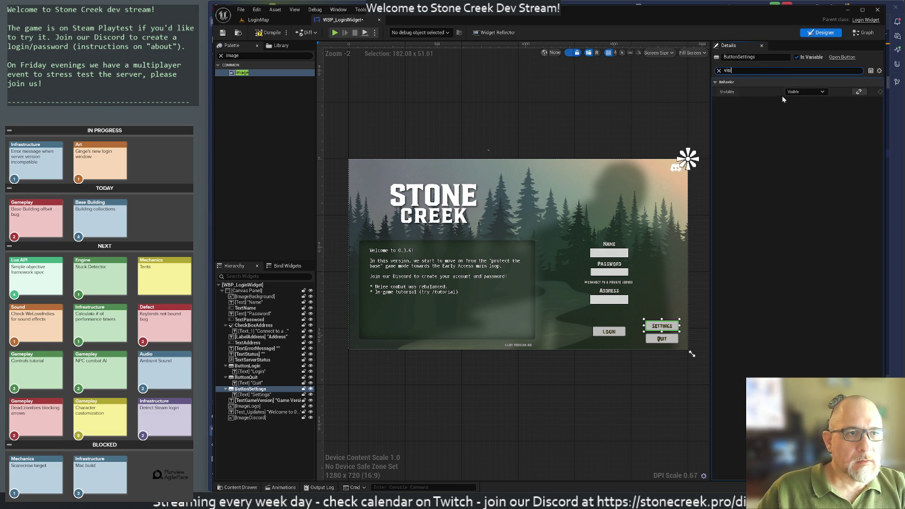
{"action": "left_click", "coordinate": [804, 92]}
{"action": "left_click", "coordinate": [796, 113]}
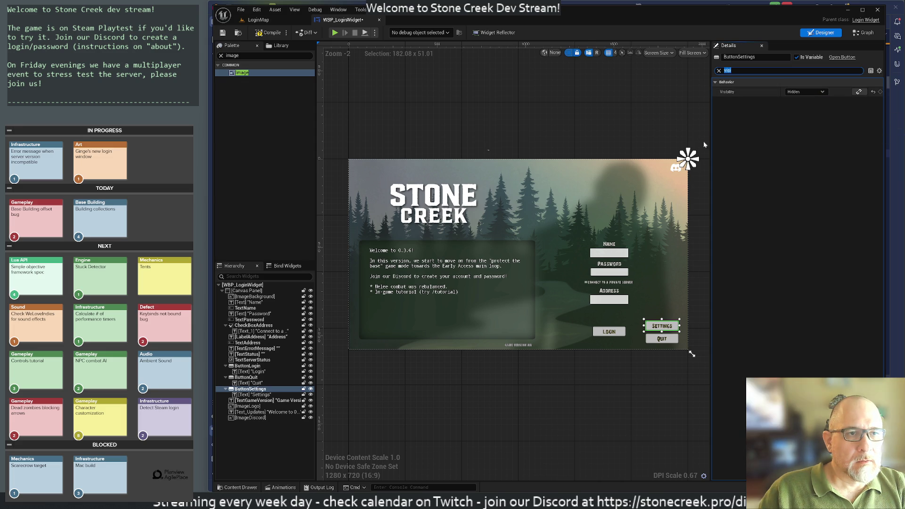
{"action": "left_click", "coordinate": [596, 104]}
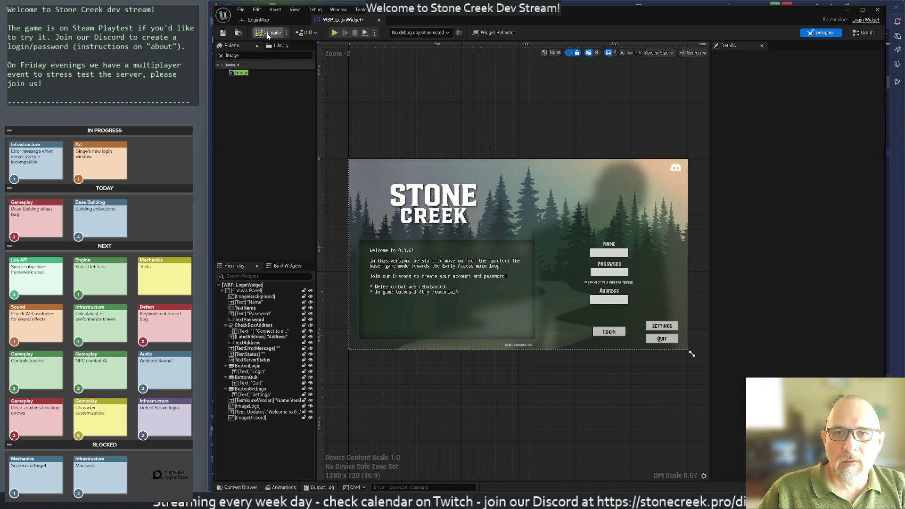
{"action": "key", "text": "alt+Tab"}
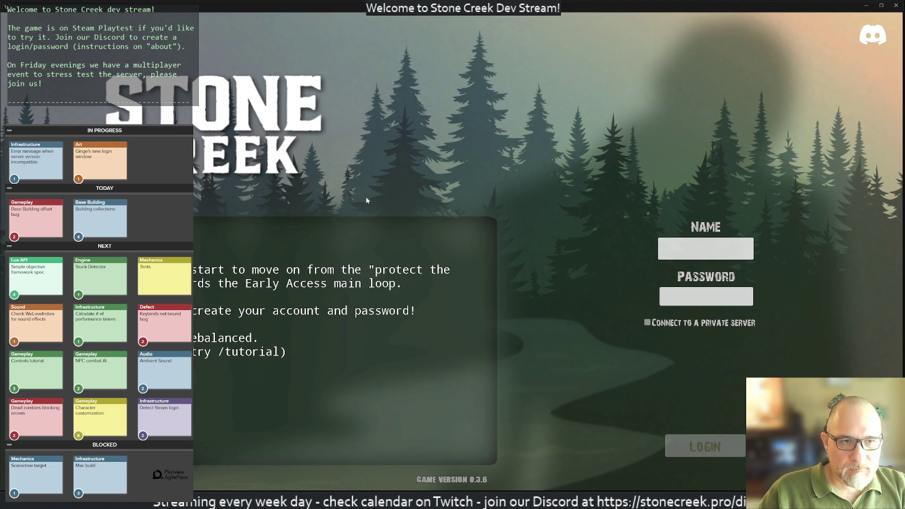
In the preview, tick 'Connect to a private server' and clear the default Address text
{"action": "left_click", "coordinate": [706, 249]}
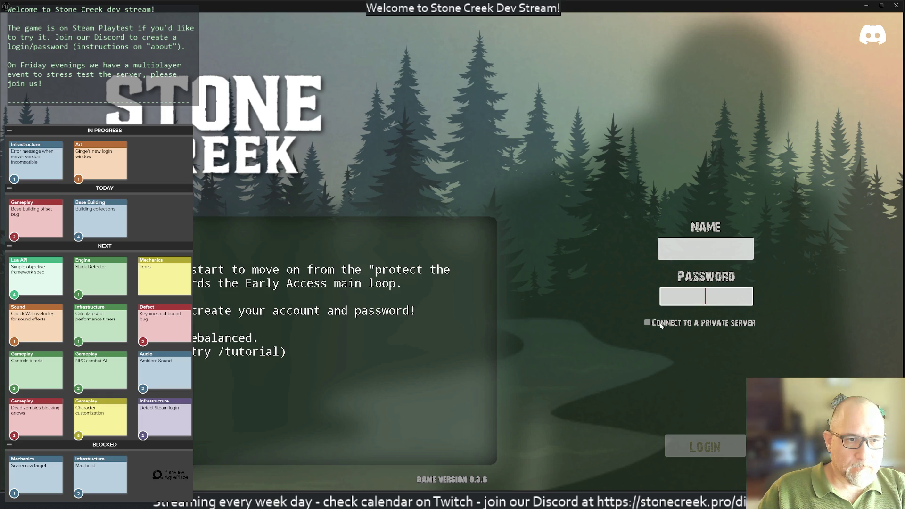
{"action": "left_click", "coordinate": [673, 325]}
{"action": "left_click", "coordinate": [673, 325]}
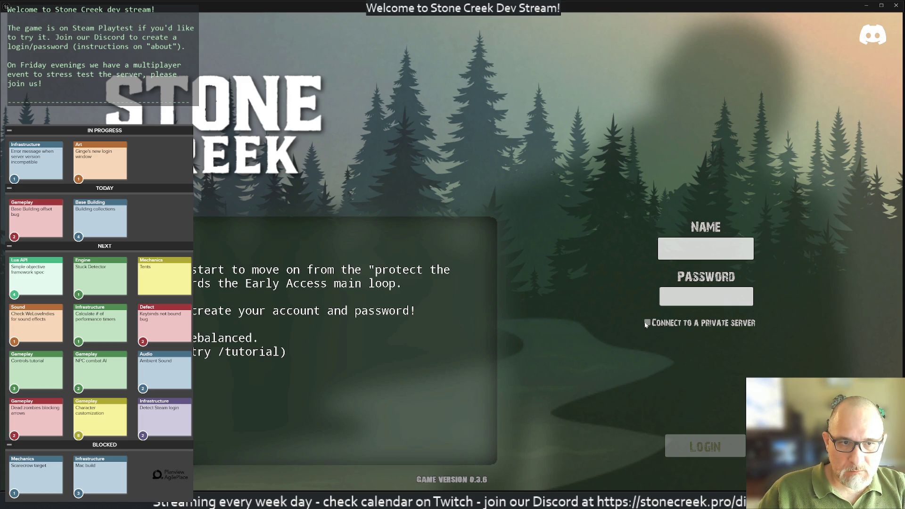
{"action": "left_click", "coordinate": [648, 322]}
{"action": "left_click", "coordinate": [706, 366]}
{"action": "key", "text": "BackSpace"}
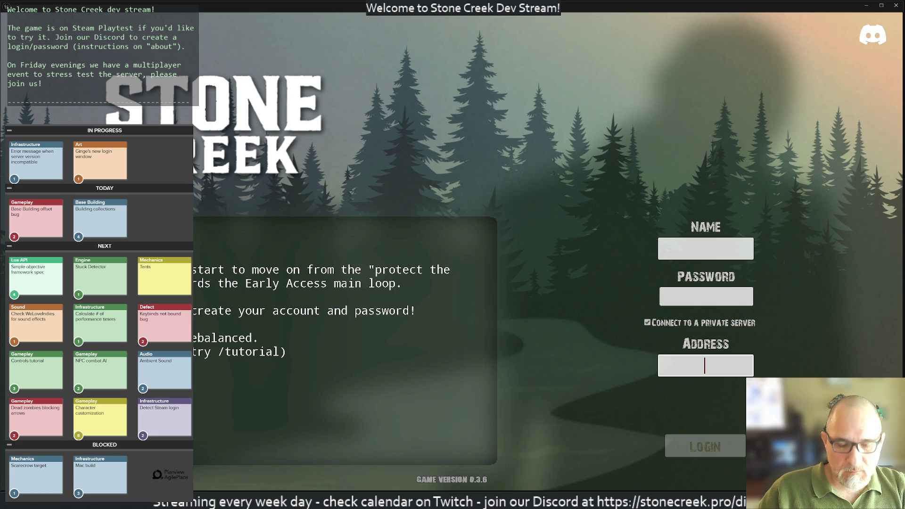
{"action": "key", "text": "super+shift+s"}
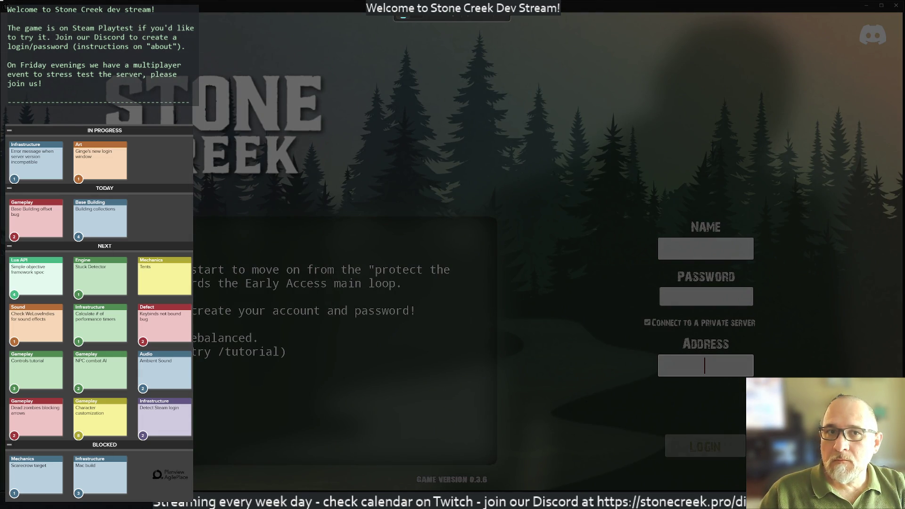
{"action": "key", "text": "Escape"}
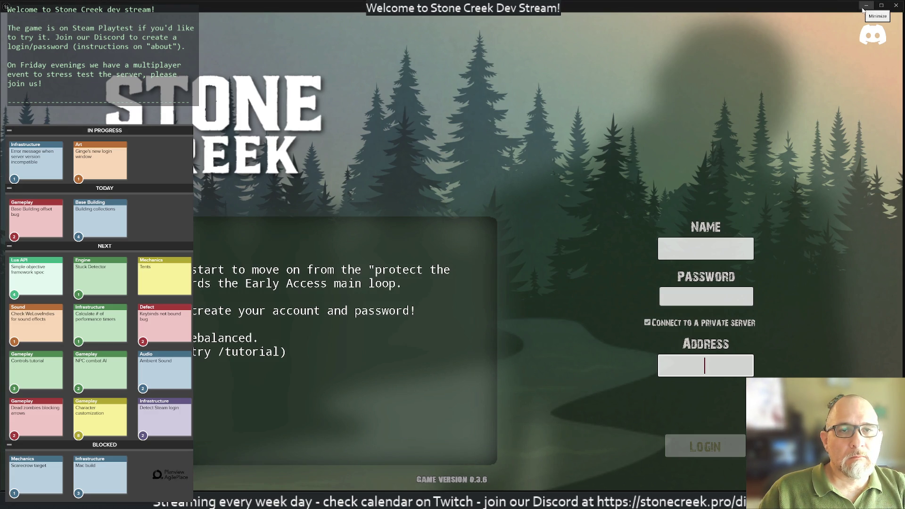
Close the game preview window and save the WBP_LoginWidget asset
{"action": "left_click", "coordinate": [896, 5]}
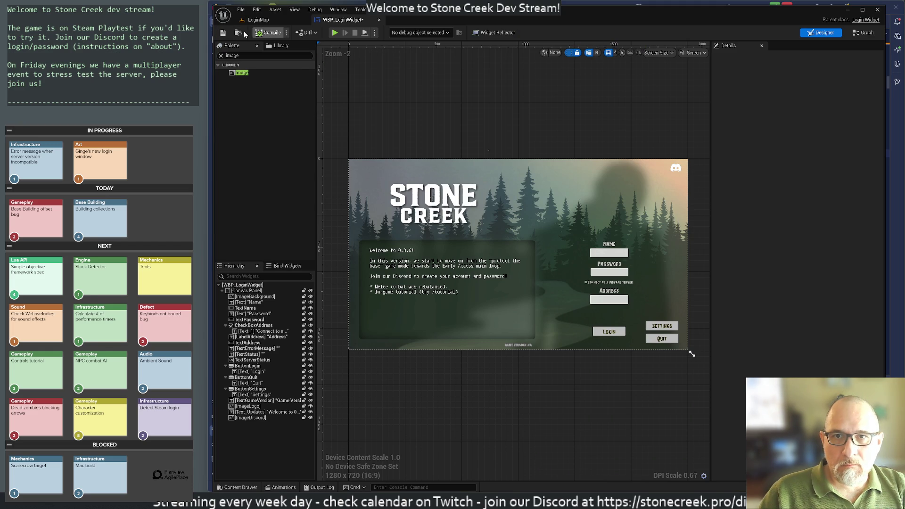
{"action": "left_click", "coordinate": [223, 33]}
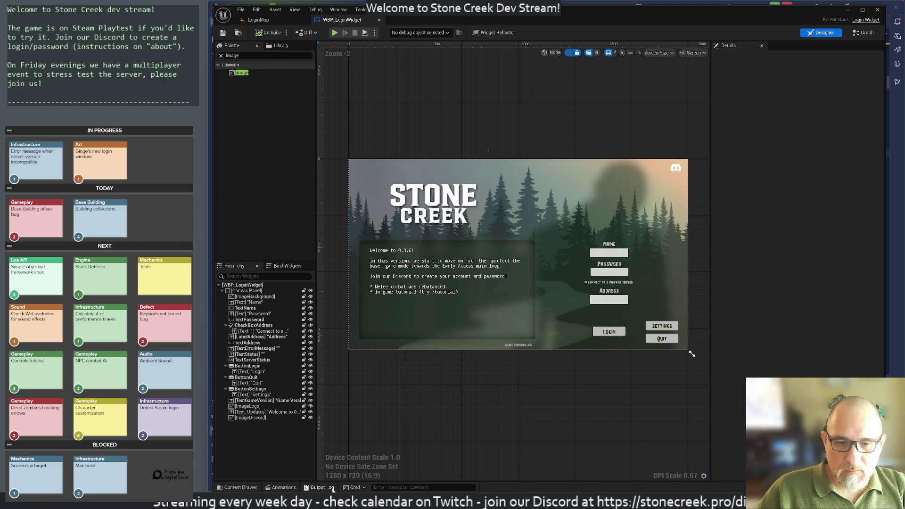
{"action": "mouse_move", "coordinate": [522, 501]}
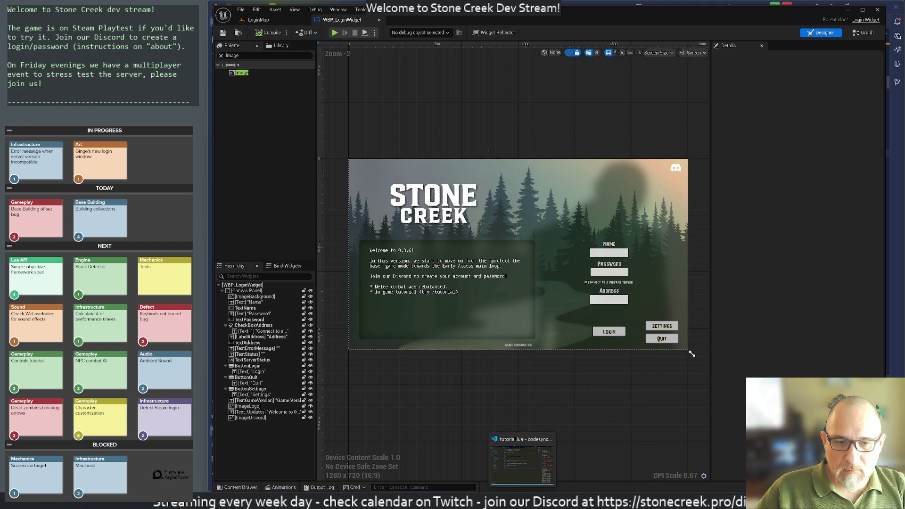